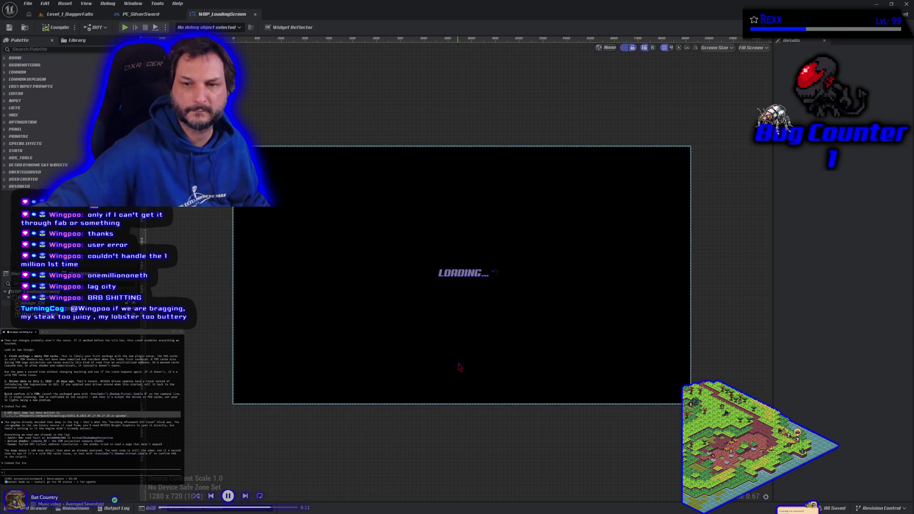
- Zoom in and pan until the LOADING... text fills the designer viewport
scroll(459, 367, "up", 4)
left_click_drag(428, 265, 438, 376)
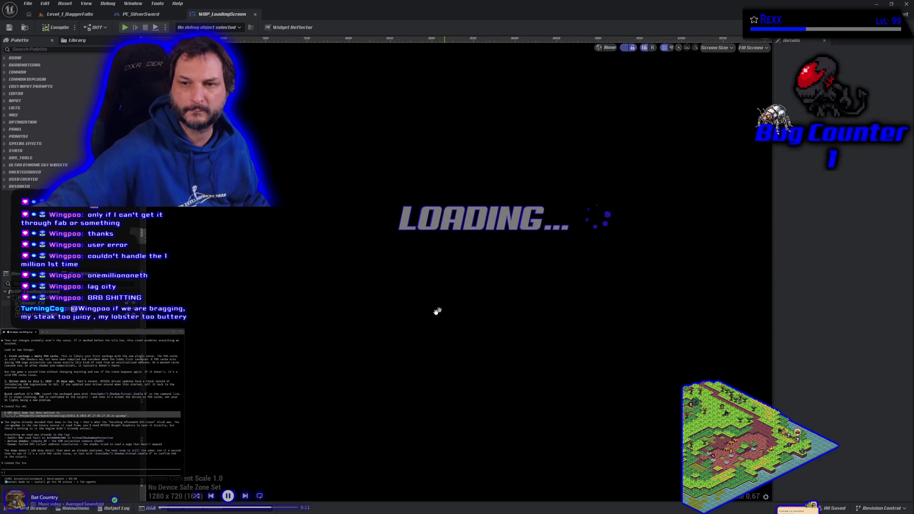
scroll(418, 351, "up", 2)
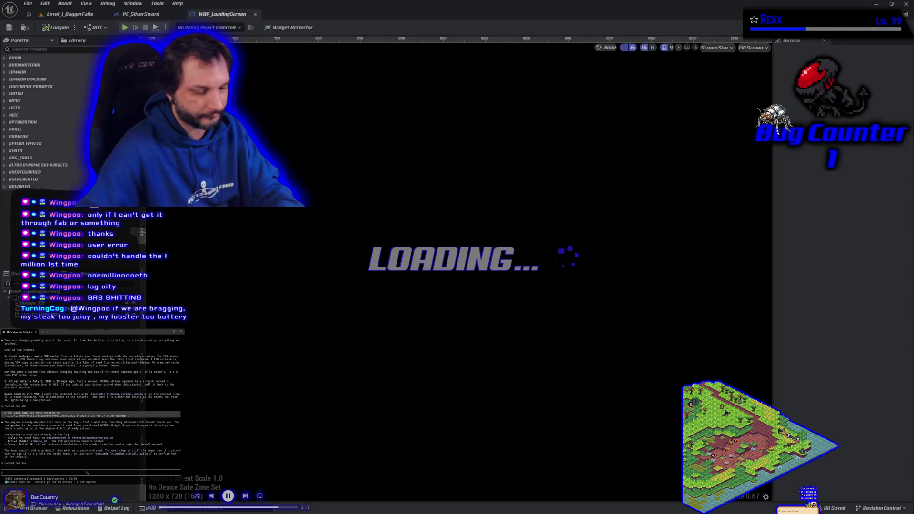
- Send the assistant the note that the crash happened again
type("re")
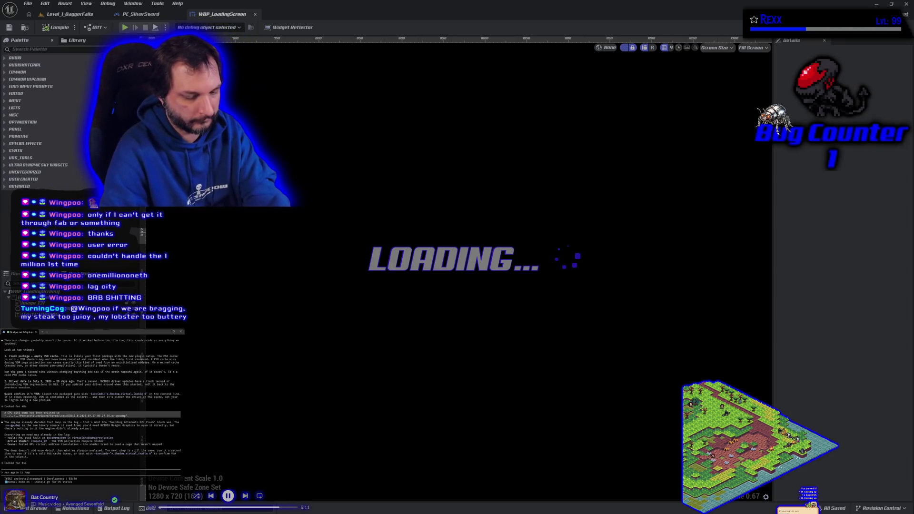
key("Return")
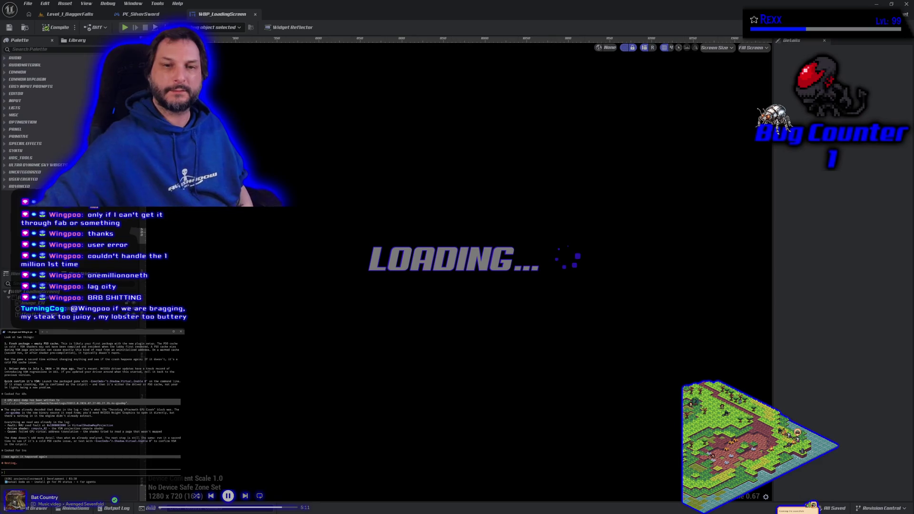
scroll(381, 288, "down", 4)
- Zoom out to frame the whole 1280 x 720 loading screen, then inspect and deselect its background Image
mouse_move(608, 397)
left_mouse_down()
mouse_move(647, 428)
mouse_move(655, 413)
left_mouse_up()
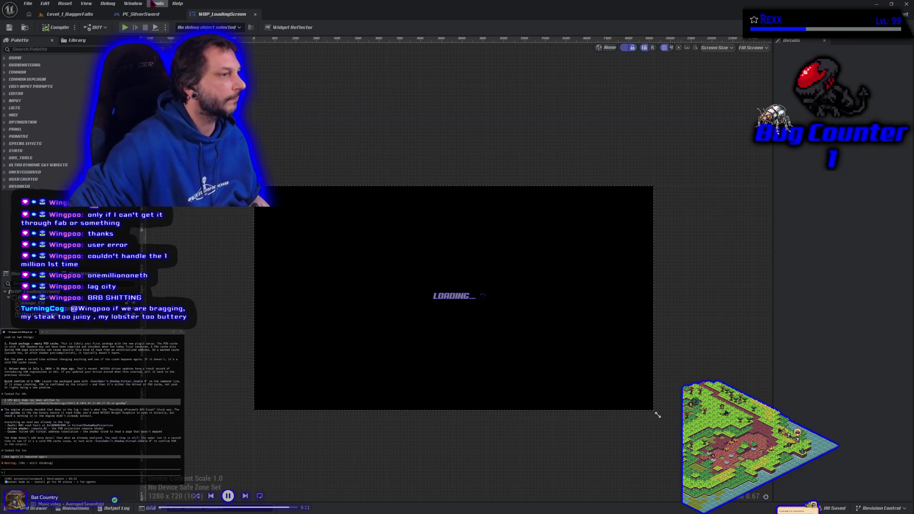
scroll(91, 399, "up", 5)
scroll(91, 399, "up", 5)
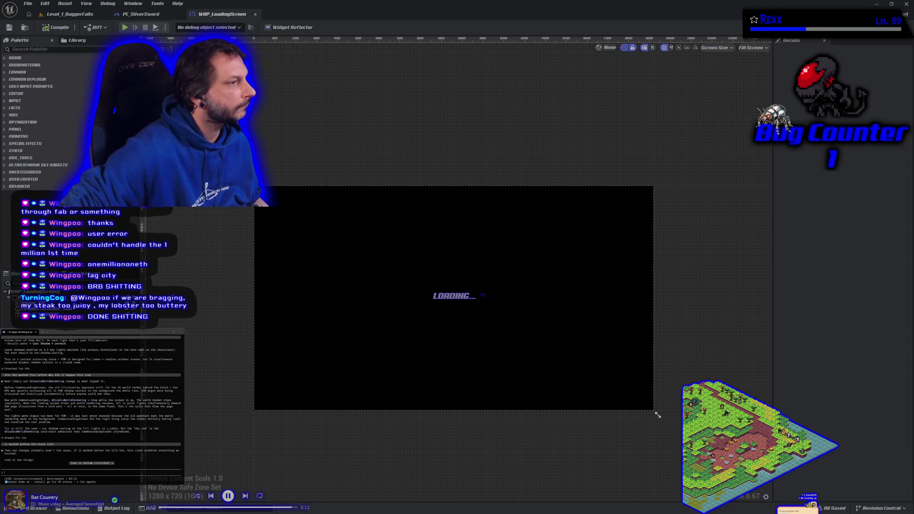
scroll(90, 400, "down", 10)
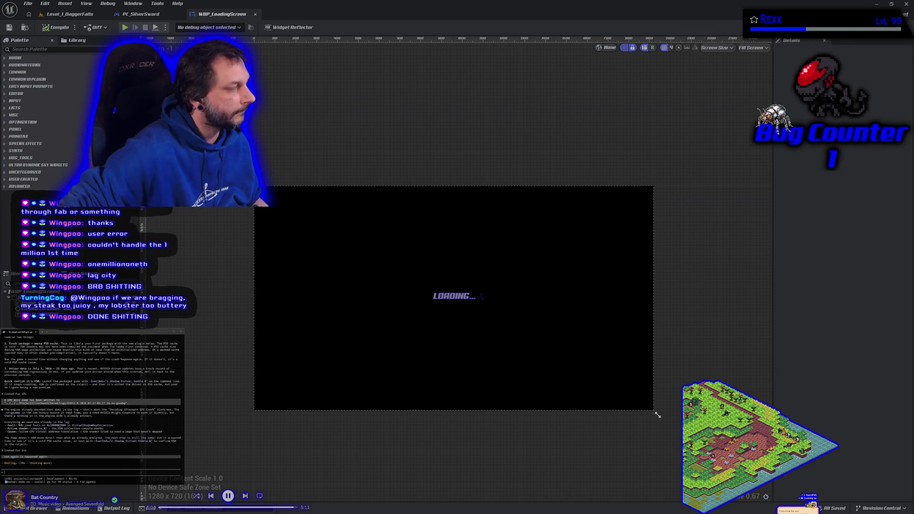
left_click(228, 334)
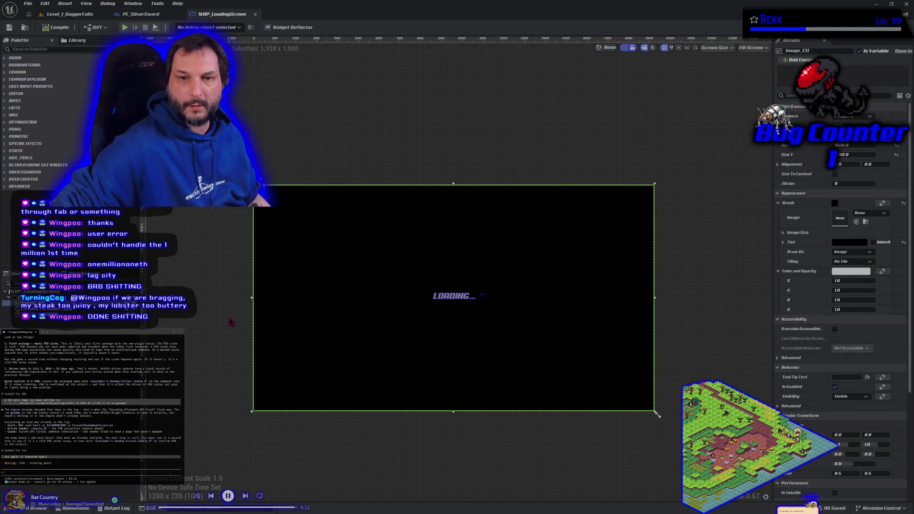
left_click(182, 277)
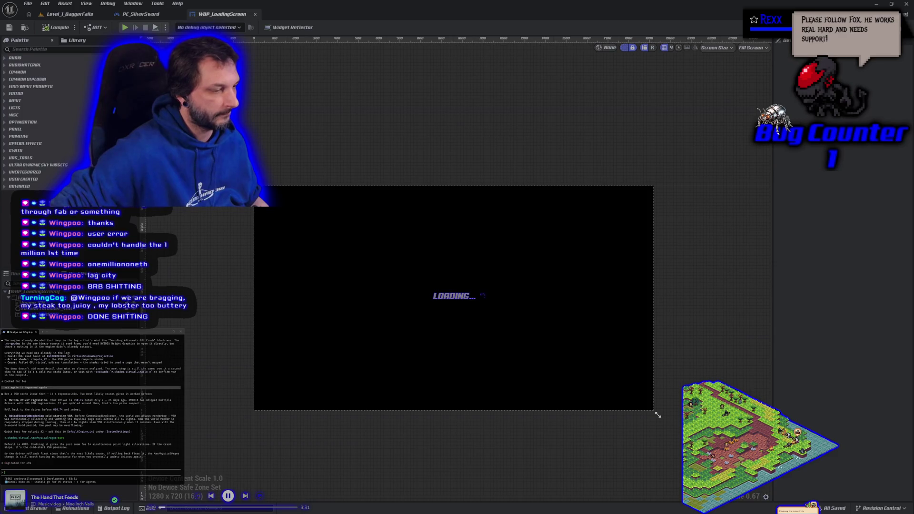
type("rolled back the driver, still crashing")
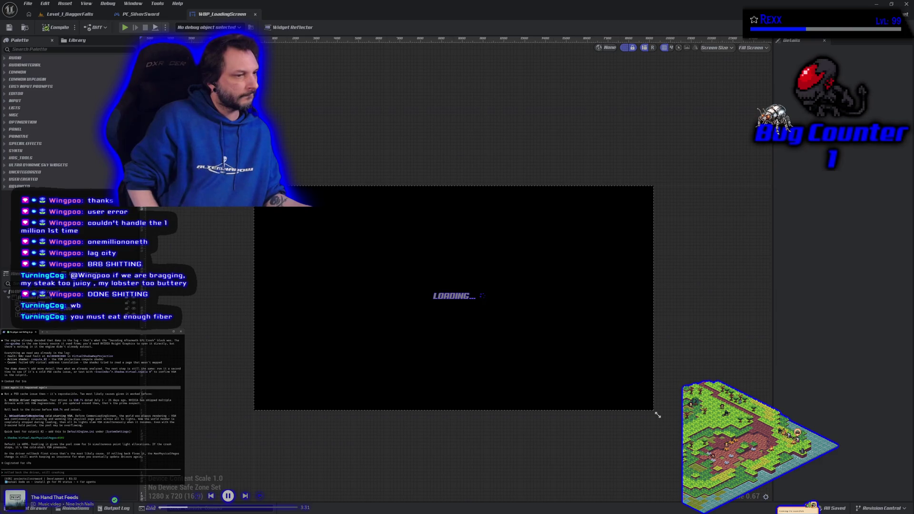
key("ctrl+u")
type("test")
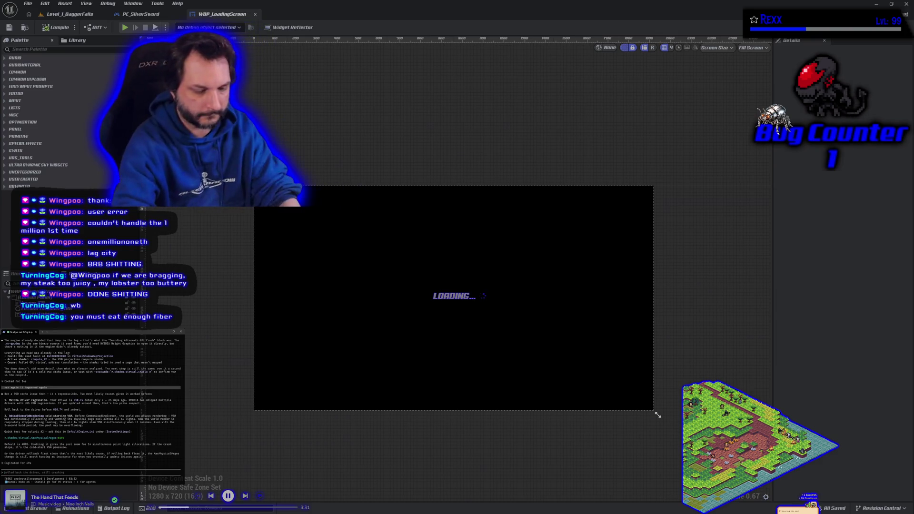
type(" it worked e")
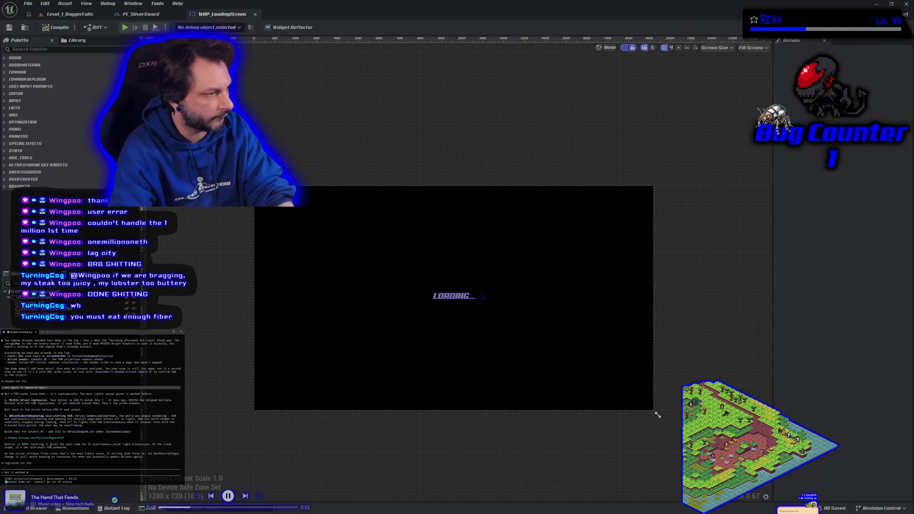
type("arlier tonight")
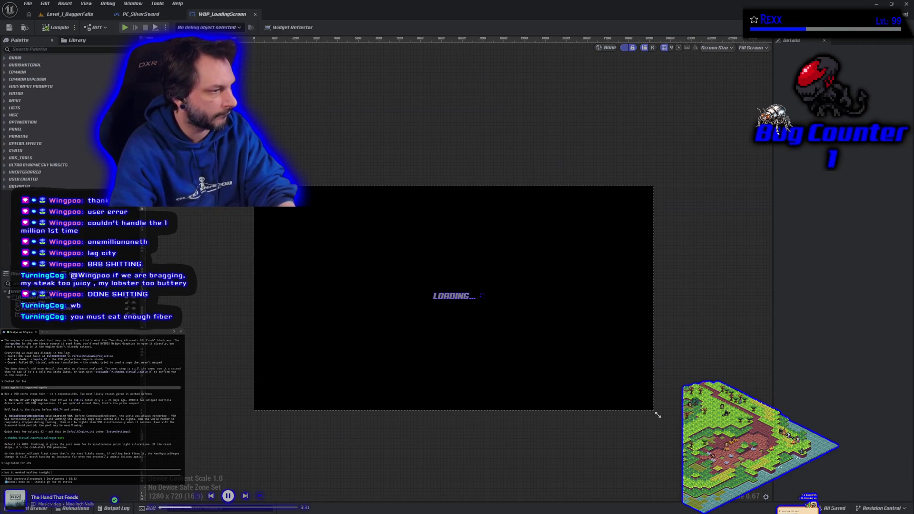
type(" before")
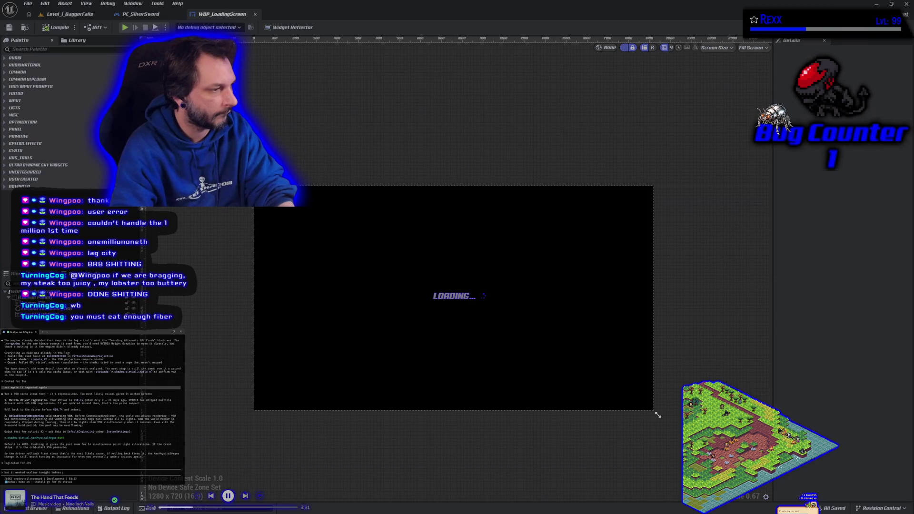
type(" the")
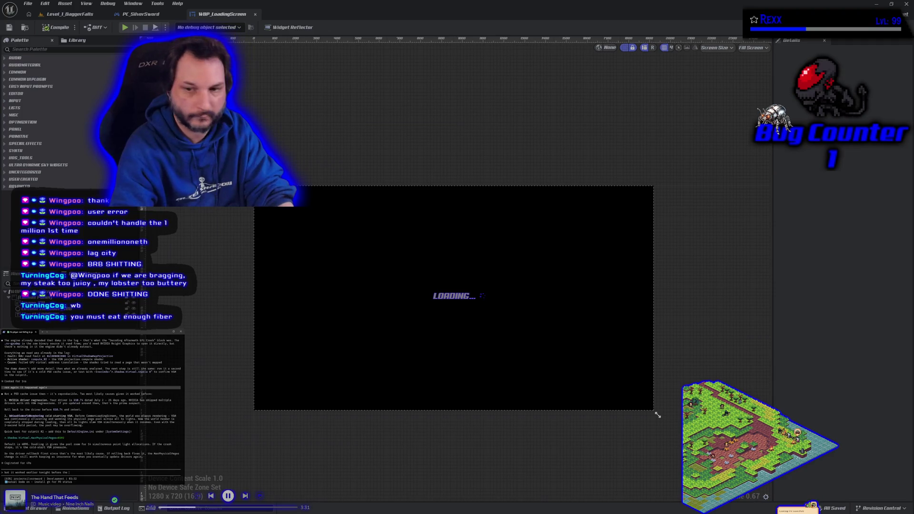
type(" loading scre")
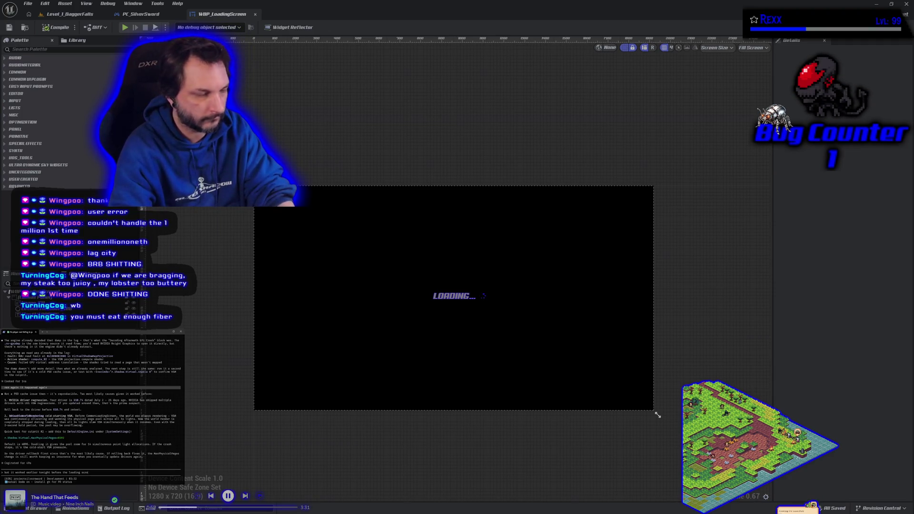
type("en, and after")
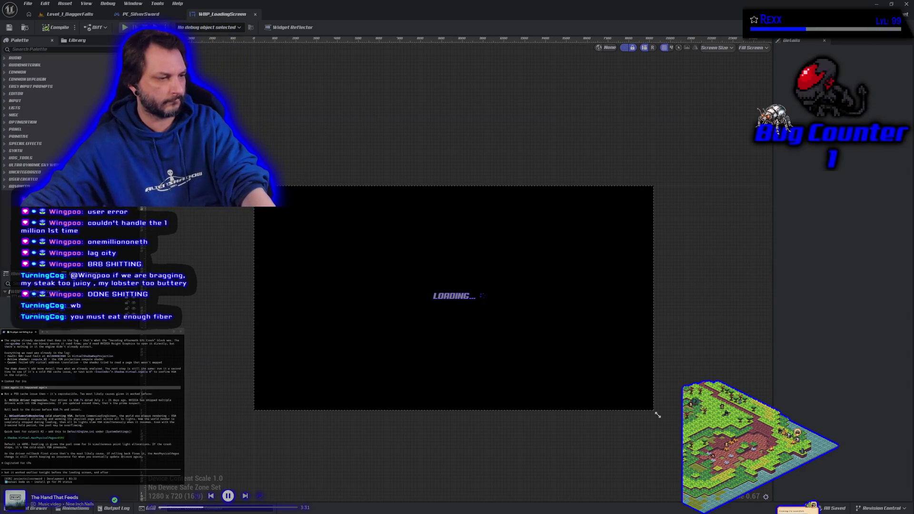
key("alt+Tab")
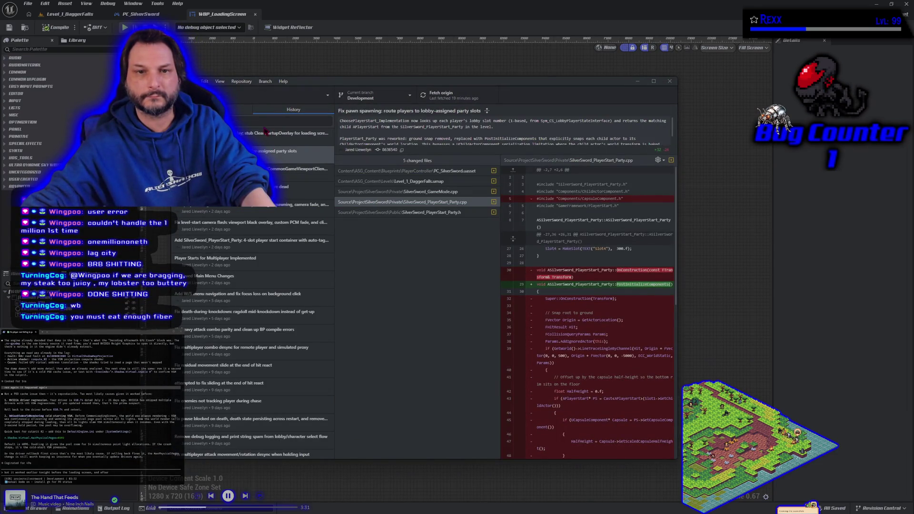
- Review the 32 pending changes and send the note that it worked earlier tonight
left_click(215, 109)
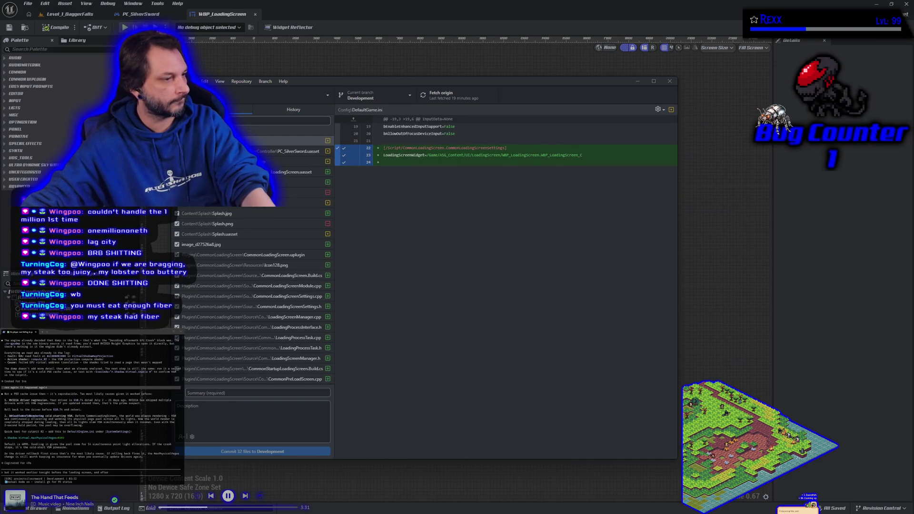
key("BackSpace")
key("BackSpace")
key("BackSpace")
key("Return")
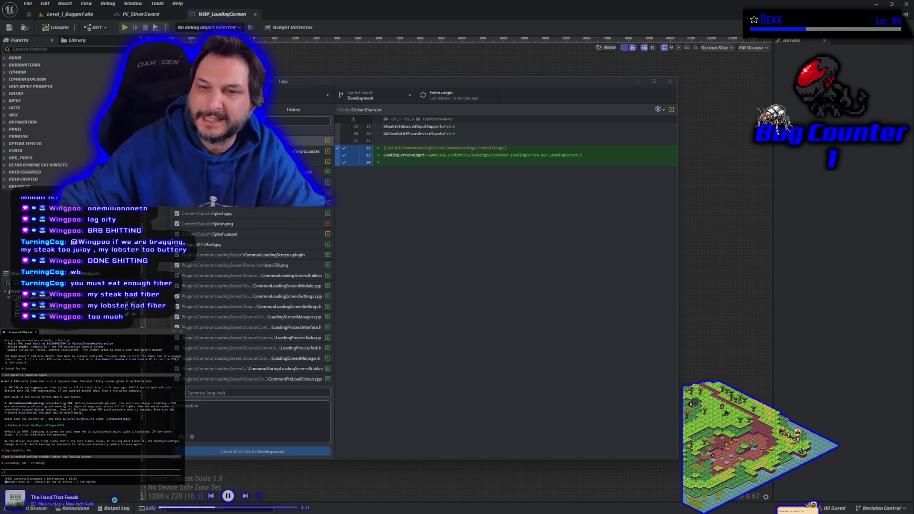
- Leave GitHub Desktop for Level_1_DaggerFalls and tilt the camera toward the ground
key("alt+Tab")
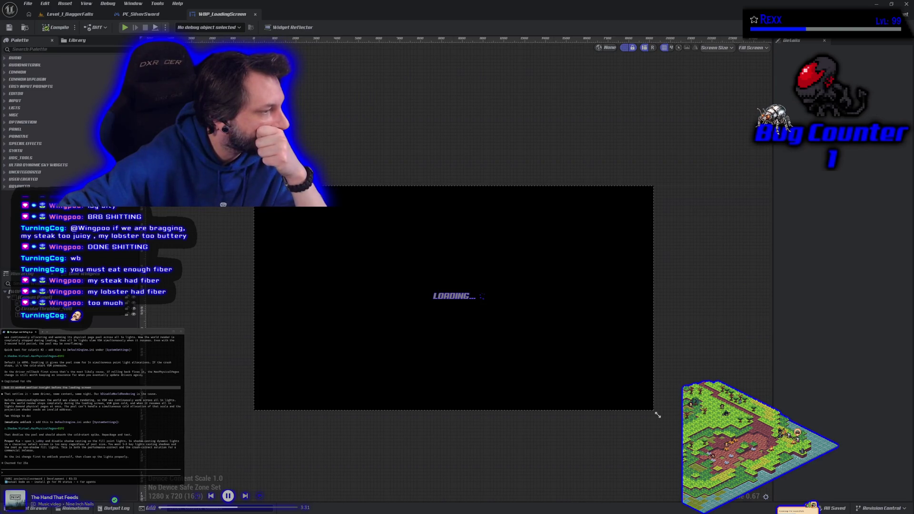
left_click(95, 15)
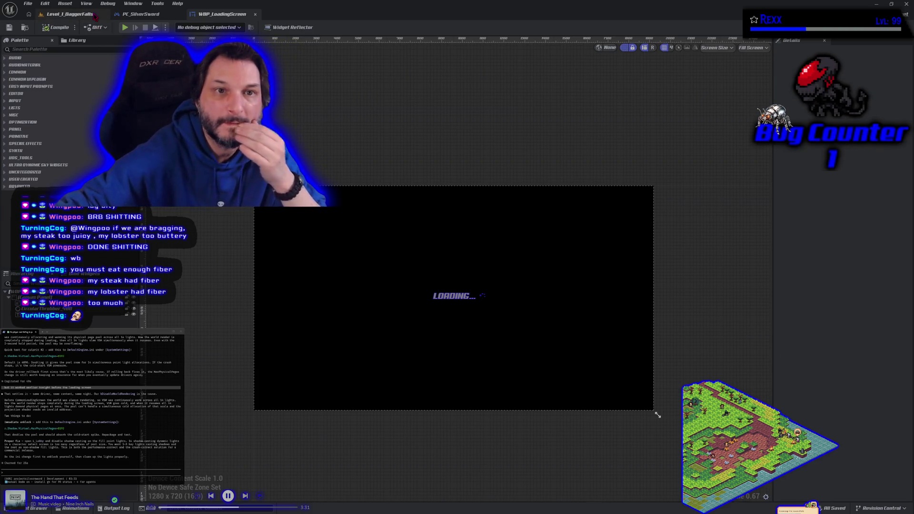
mouse_move(524, 238)
left_mouse_down()
mouse_move(524, 304)
mouse_move(523, 267)
mouse_move(524, 286)
mouse_move(495, 286)
mouse_move(524, 290)
left_mouse_up()
- Load the L_Lobby level from the Content Browser's Levels folder
scroll(524, 285, "down", 5)
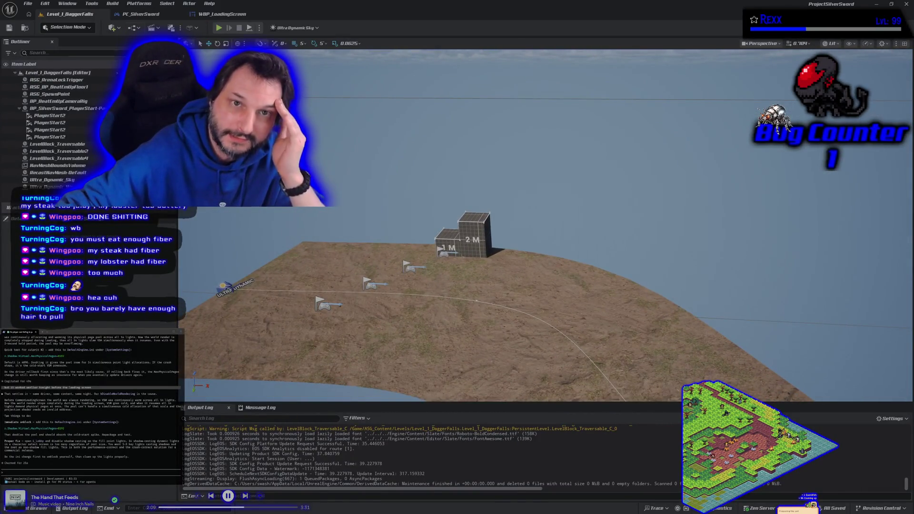
key("ctrl+space")
double_click(109, 460)
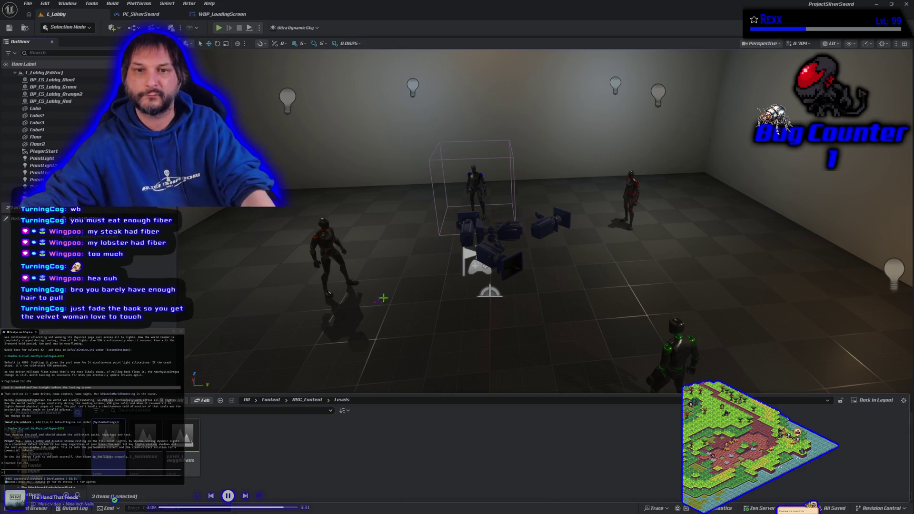
- Show the Output Log, then fly around the lobby to inspect its point lights and seating
key("ctrl+shift+space")
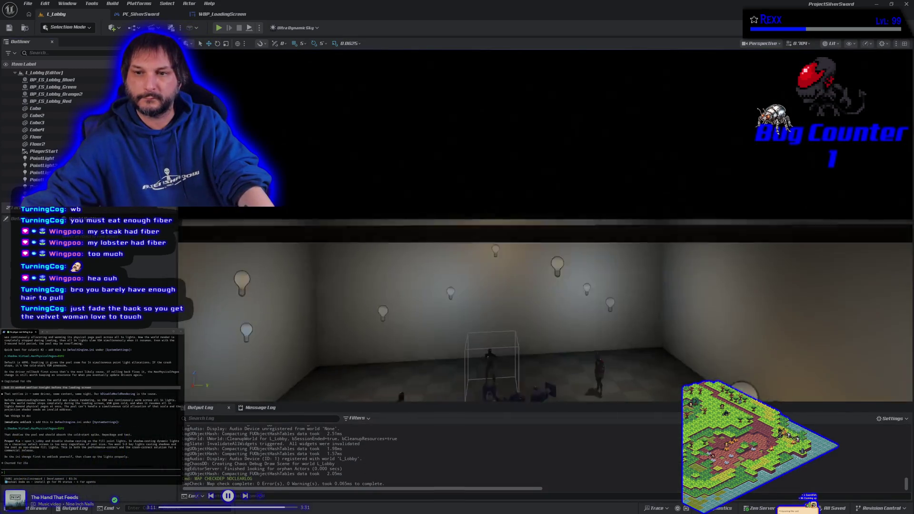
scroll(545, 224, "up", 5)
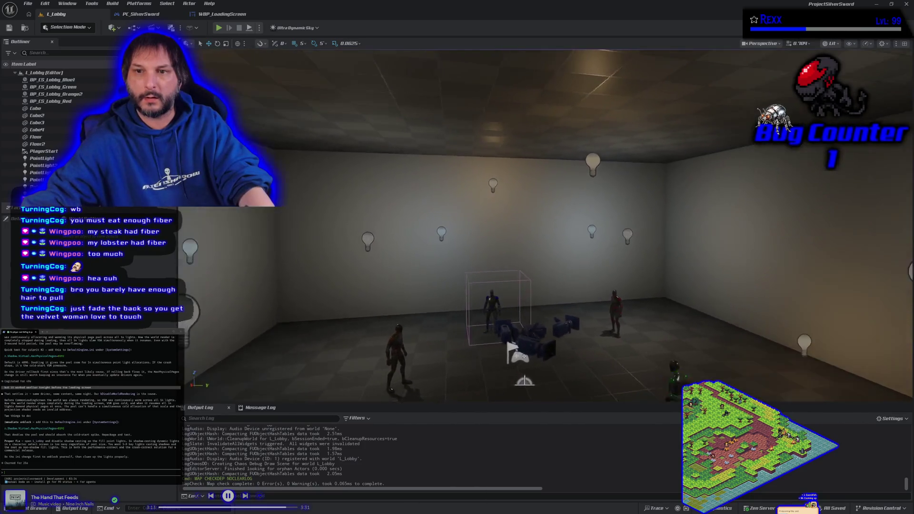
key("Right")
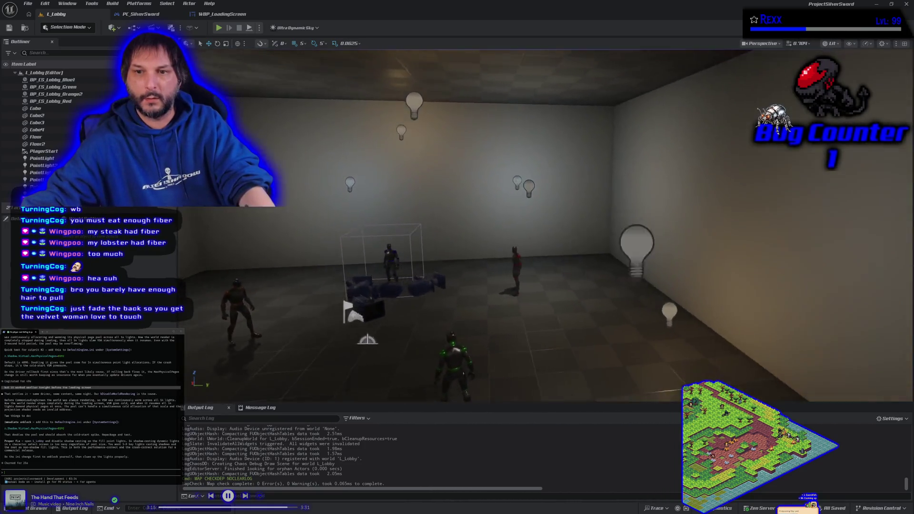
key("Left")
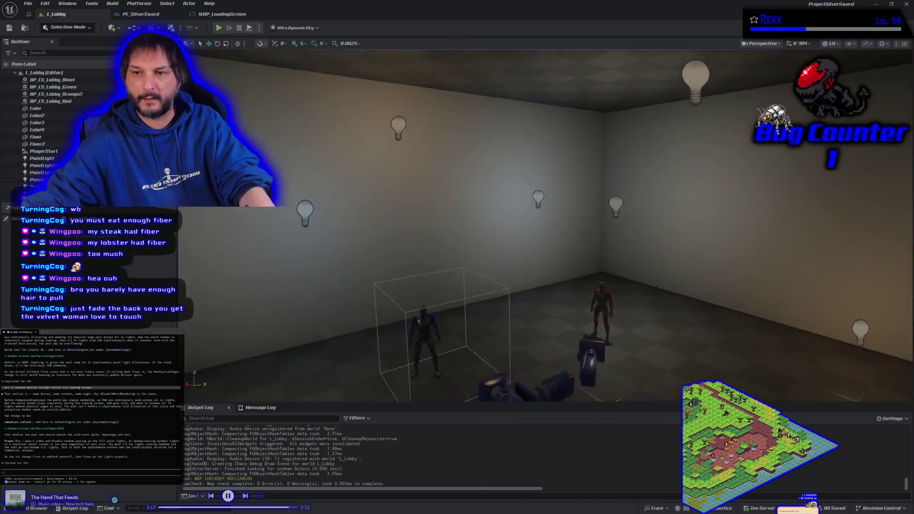
scroll(545, 223, "down", 5)
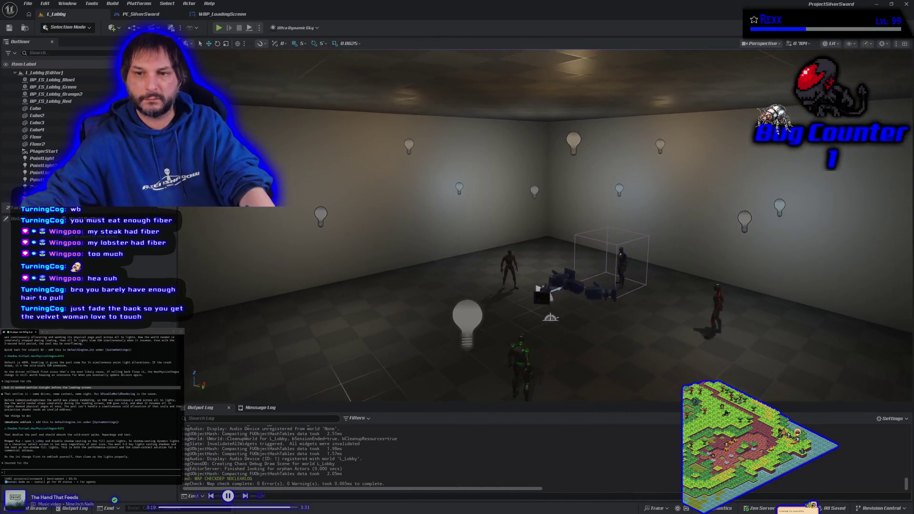
key("Up")
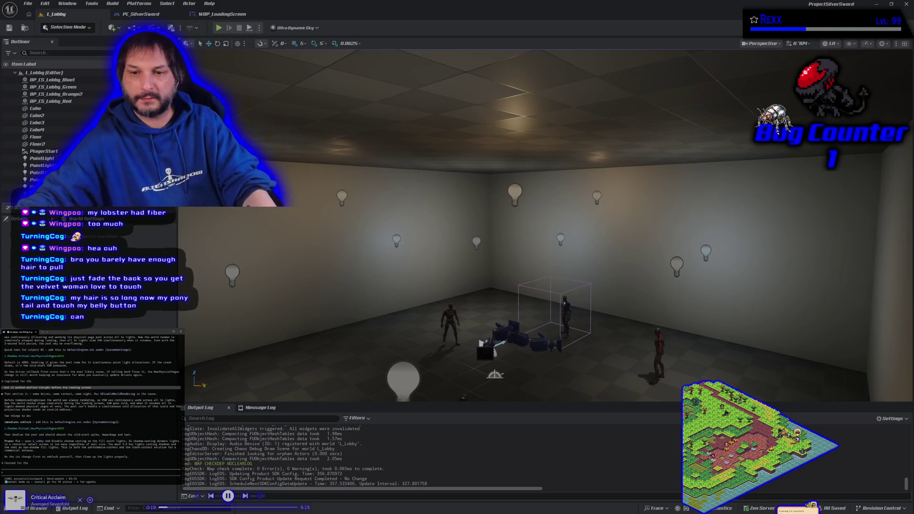
mouse_move(524, 214)
left_mouse_down()
mouse_move(524, 295)
mouse_move(619, 258)
mouse_move(543, 267)
left_mouse_up()
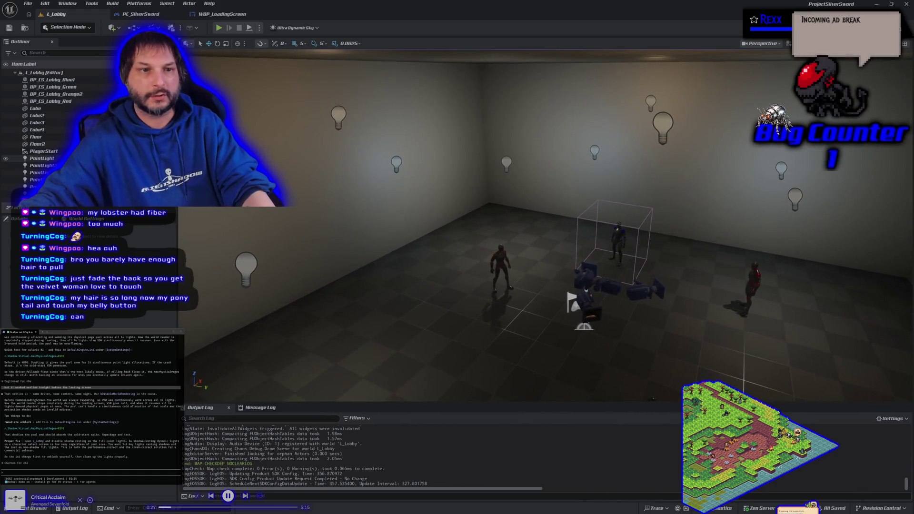
scroll(43, 152, "down", 2)
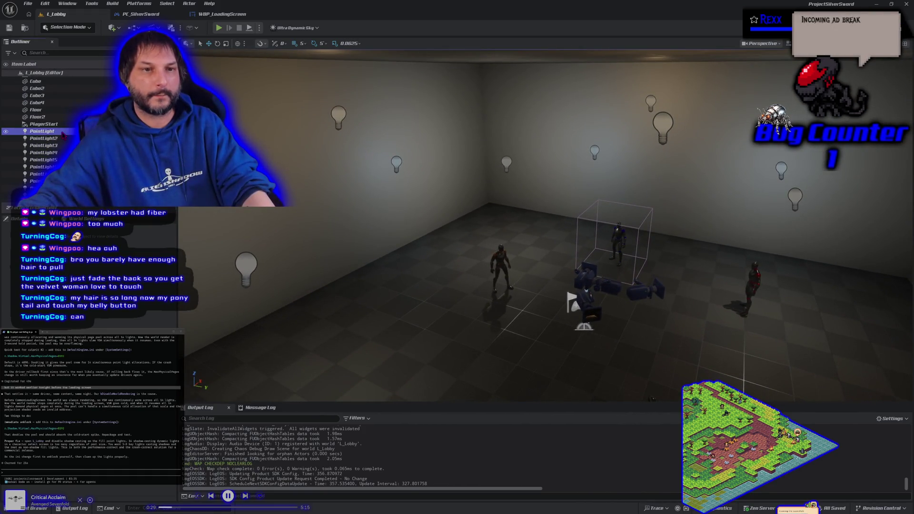
- Select PointLight through PointLight14 in the Outliner and uncheck their shared boolean option
left_click(42, 131)
scroll(42, 133, "down", 3)
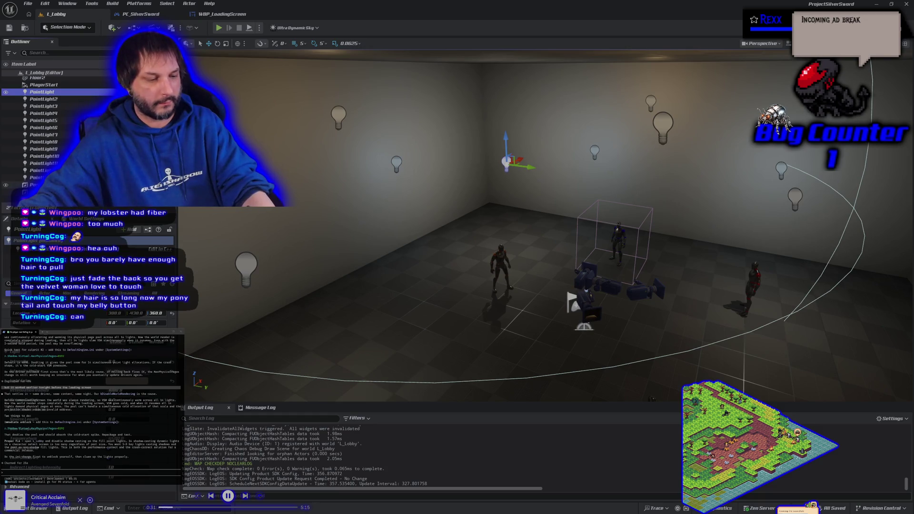
left_click(38, 177, "shift")
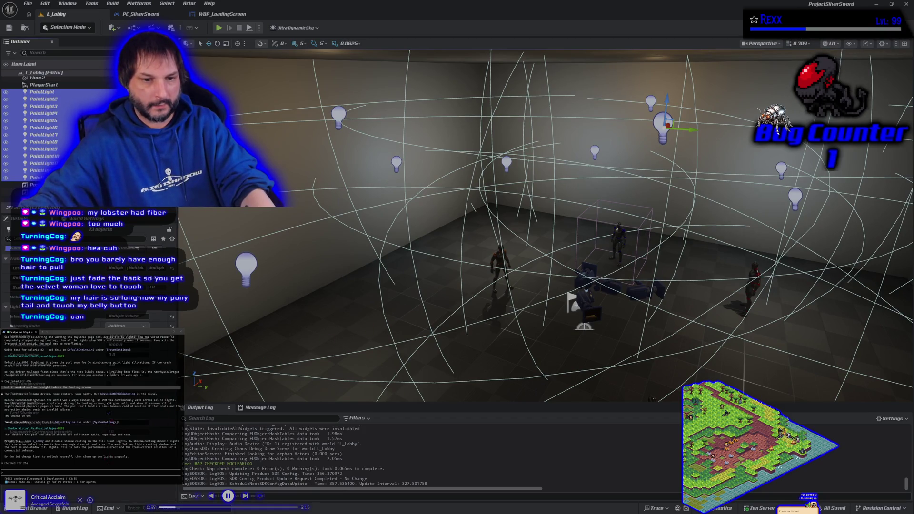
left_click(110, 413)
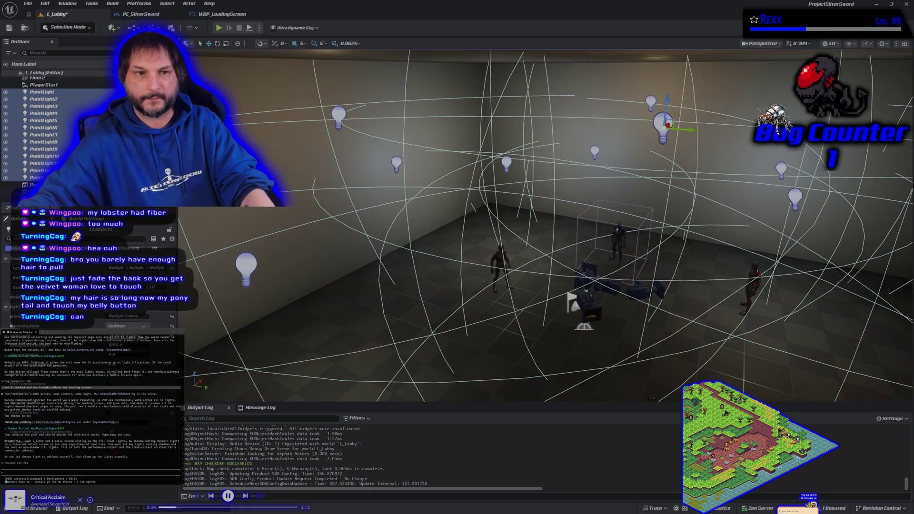
mouse_move(332, 356)
left_mouse_down()
mouse_move(362, 329)
mouse_move(362, 342)
mouse_move(354, 317)
left_mouse_up()
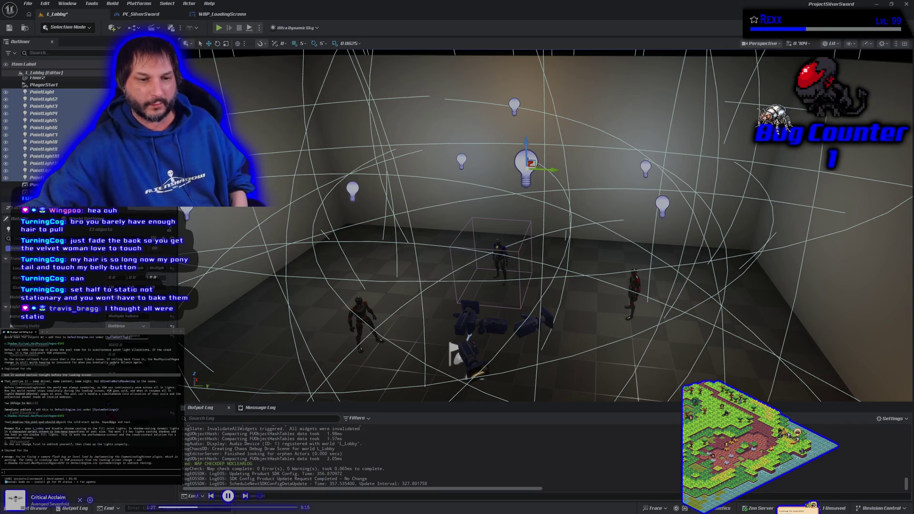
mouse_move(455, 355)
left_mouse_down()
mouse_move(450, 314)
mouse_move(451, 366)
left_mouse_up()
left_click_drag(548, 223, 528, 243)
left_click_drag(394, 207, 393, 207)
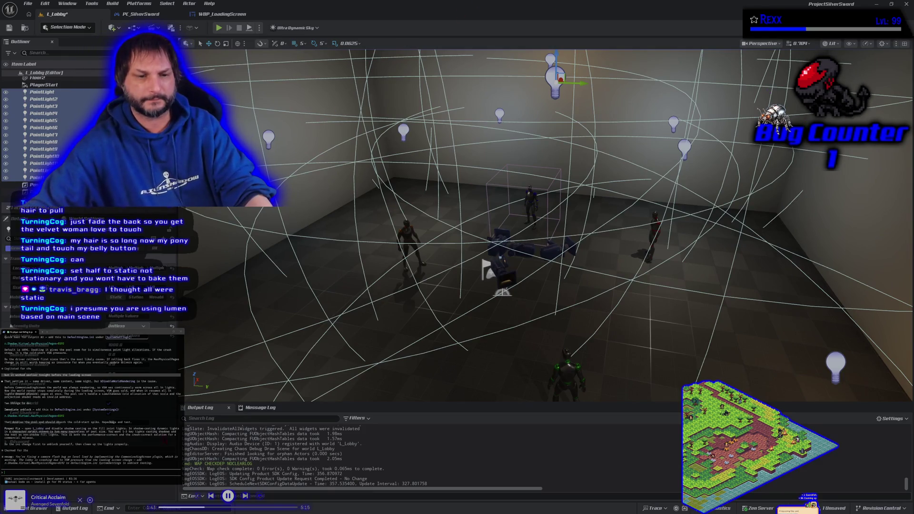
left_click_drag(341, 312, 342, 311)
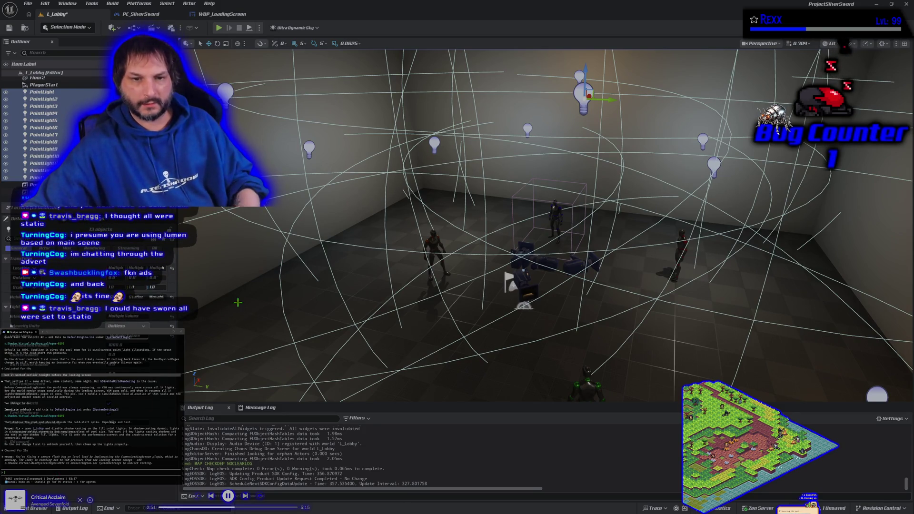
left_click(217, 276)
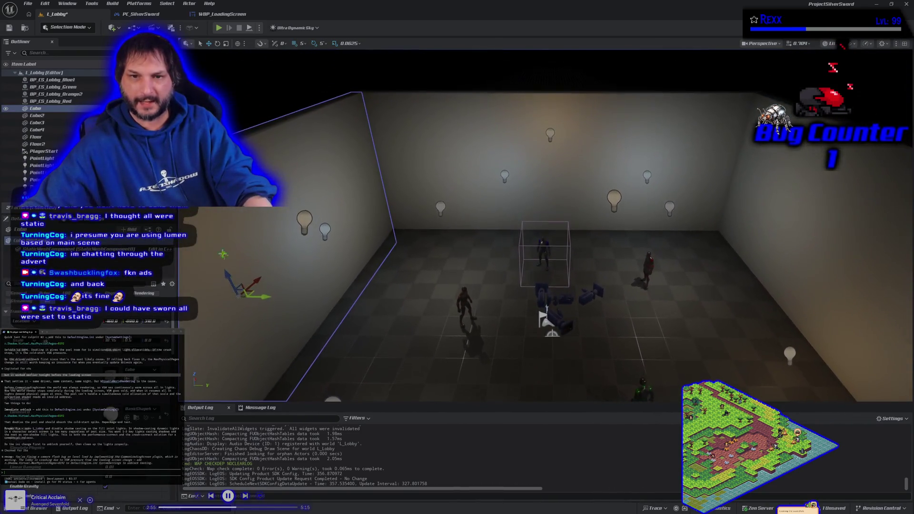
- Pick a wall light, then select PointLight through PointLight14 together in the Outliner
left_click(304, 222)
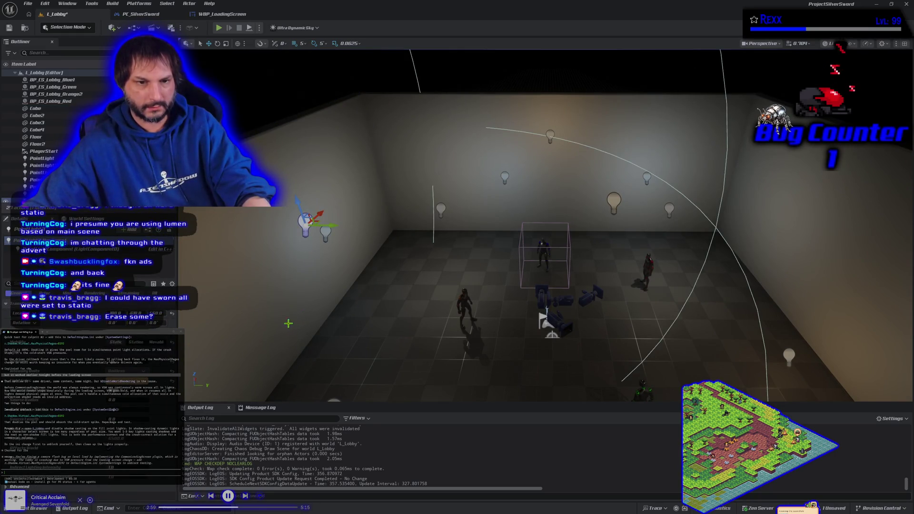
scroll(546, 226, "down", 3)
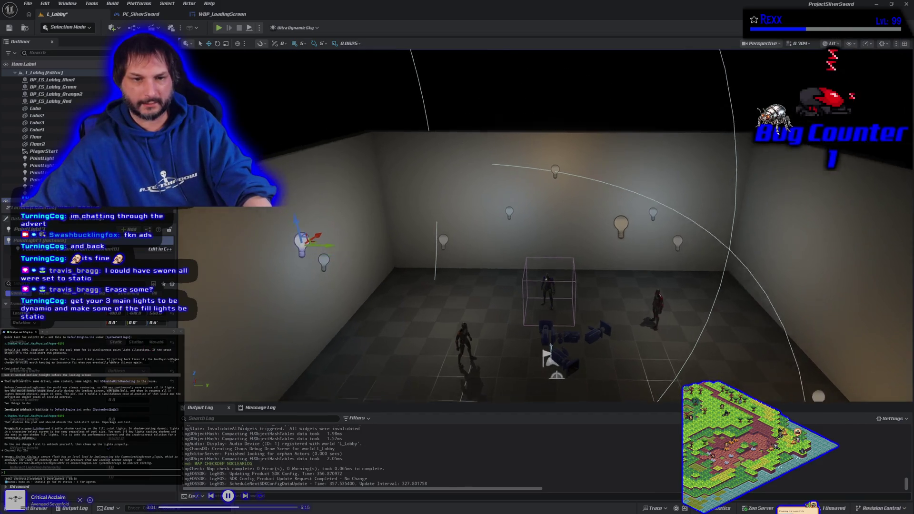
left_click(38, 158)
scroll(38, 167, "down", 1)
scroll(48, 133, "down", 4)
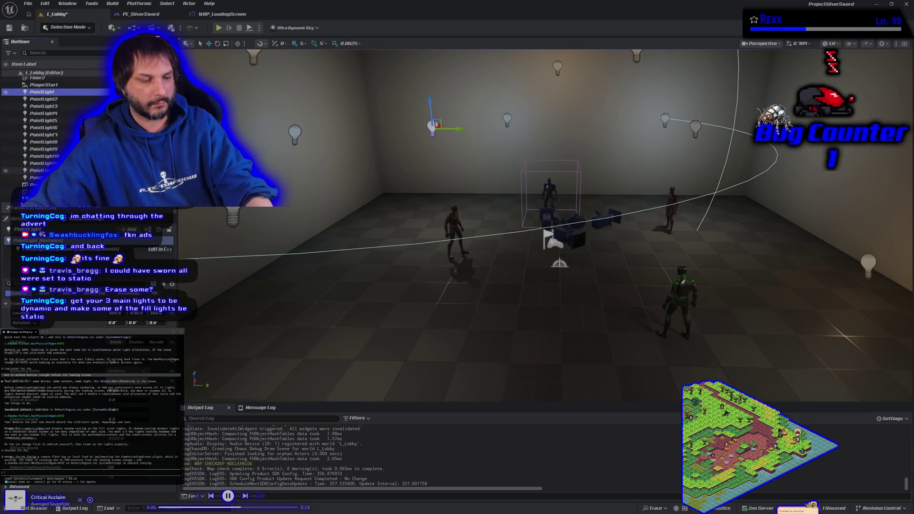
left_click(38, 177, "shift")
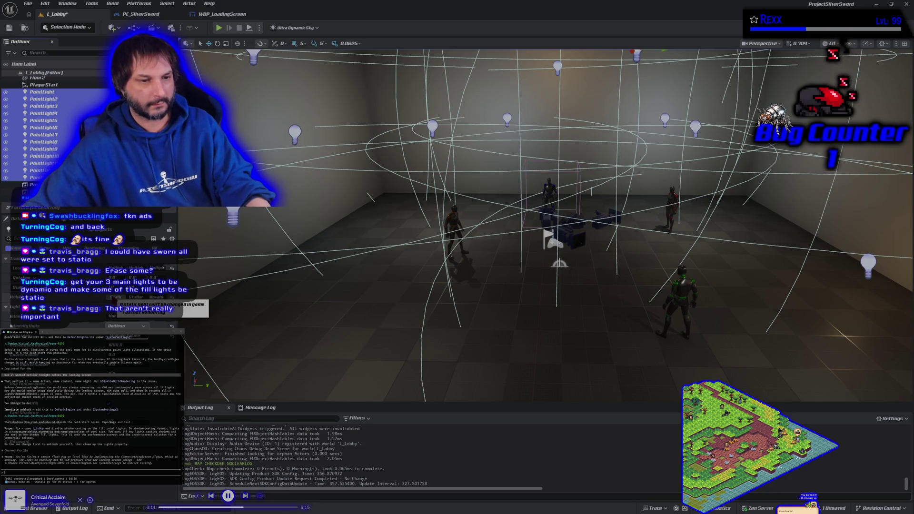
- Switch the selected point lights to Static and view the room from above
left_click(115, 297)
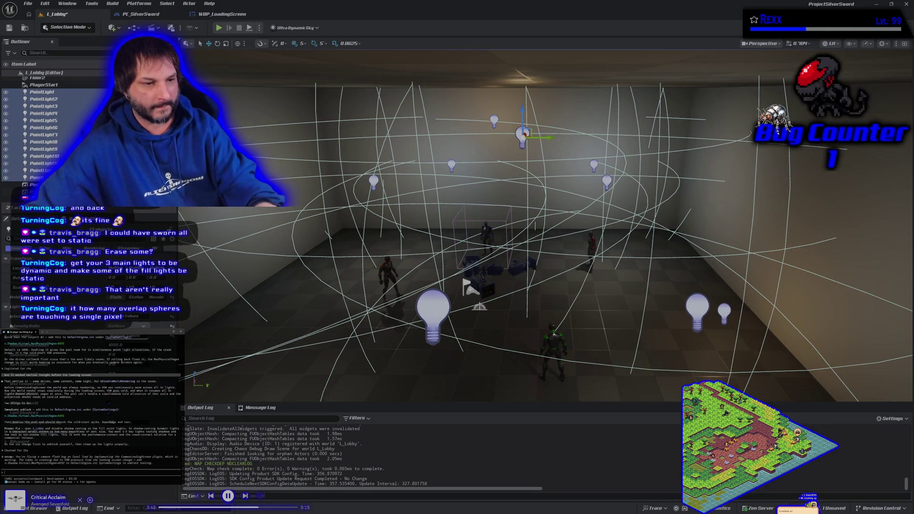
mouse_move(523, 238)
left_mouse_down()
mouse_move(524, 338)
mouse_move(538, 309)
mouse_move(538, 274)
mouse_move(480, 259)
left_mouse_up()
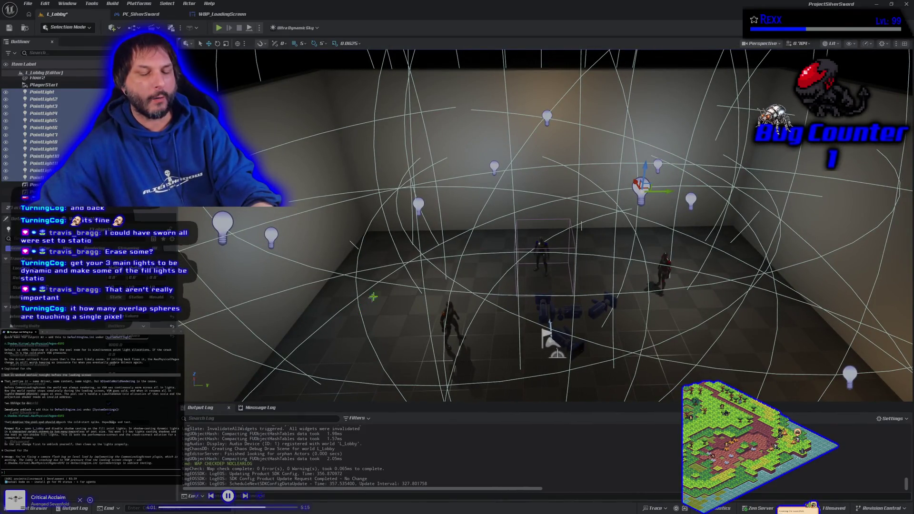
left_click_drag(481, 259, 371, 229)
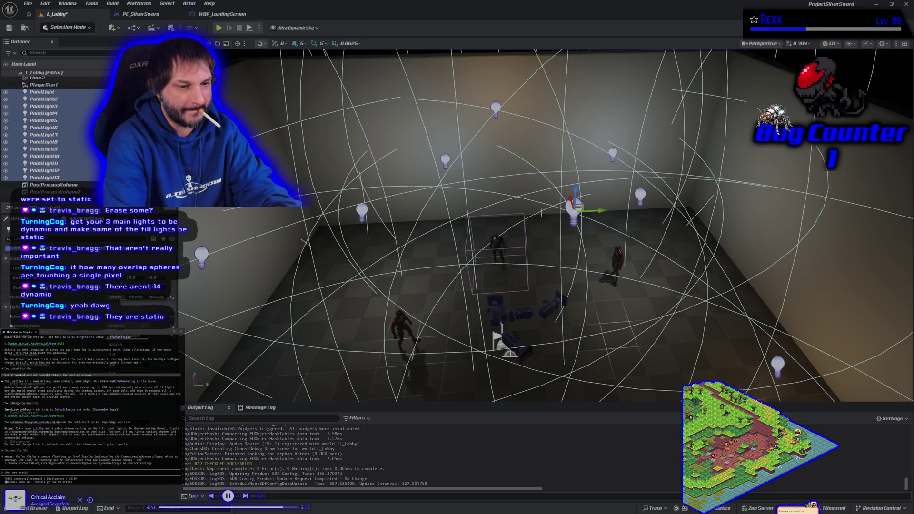
- Send 'they are static', then type 'ok so disable cast shadow on the fill lights'
key("Return")
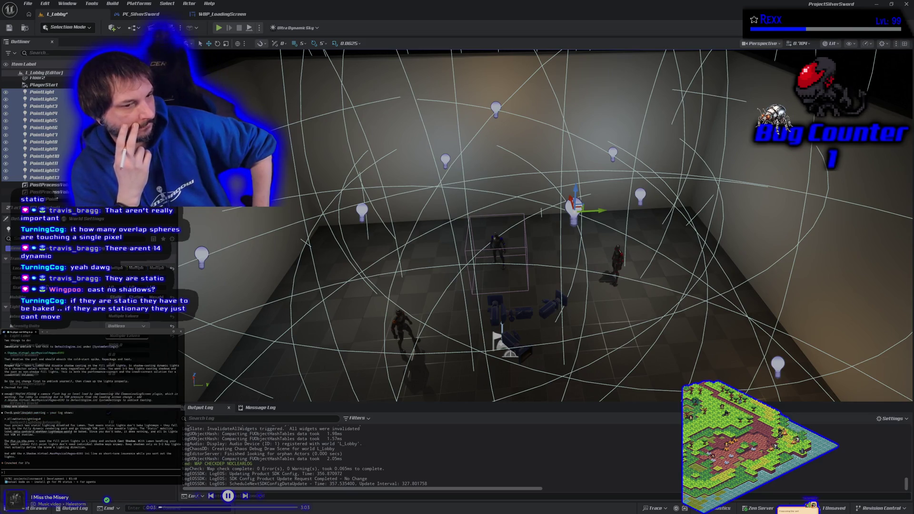
type("ok so disable cast shadow on the fill lights")
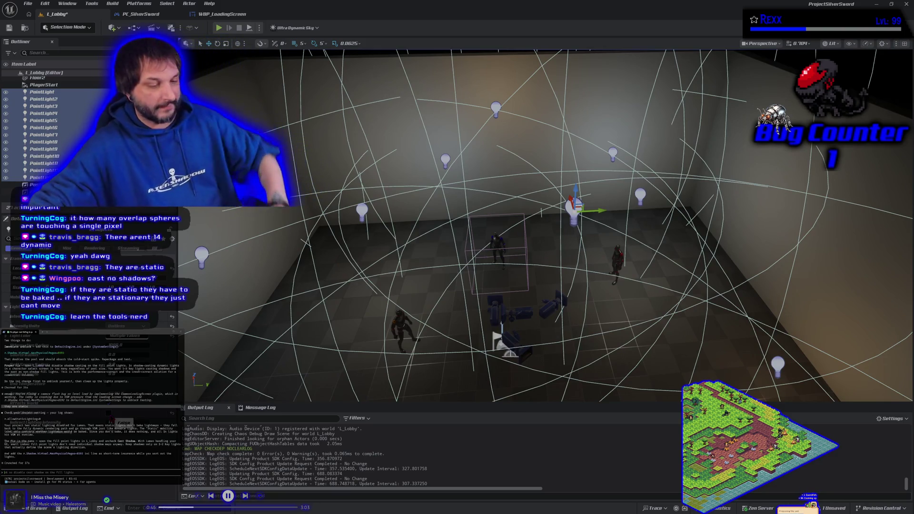
mouse_move(653, 359)
left_mouse_down()
mouse_move(653, 290)
mouse_move(653, 376)
mouse_move(653, 355)
left_mouse_up()
- View the lobby from higher angles, selecting the Floor and a point light
mouse_move(709, 330)
left_mouse_down()
mouse_move(708, 346)
mouse_move(709, 330)
left_mouse_up()
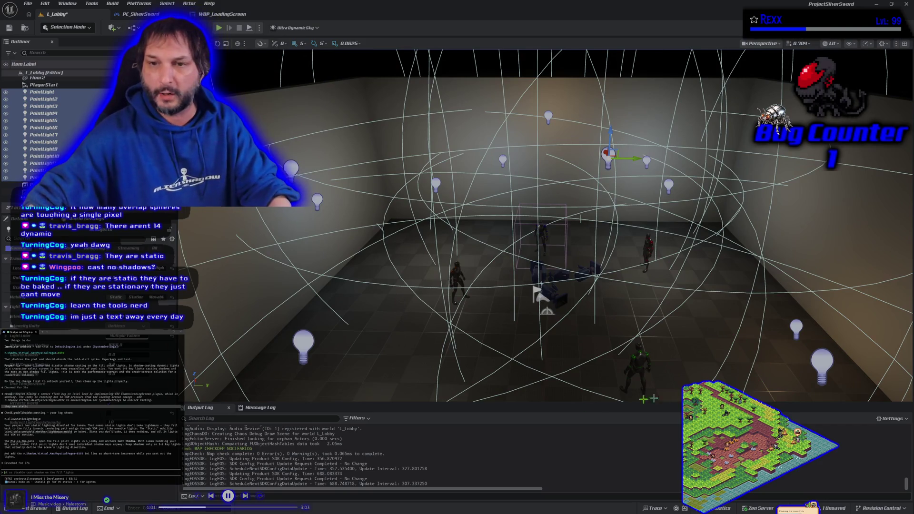
left_click(418, 374)
mouse_move(543, 285)
left_mouse_down()
mouse_move(485, 286)
mouse_move(466, 248)
mouse_move(540, 255)
mouse_move(485, 259)
left_mouse_up()
left_click(477, 131)
left_click_drag(476, 132, 429, 226)
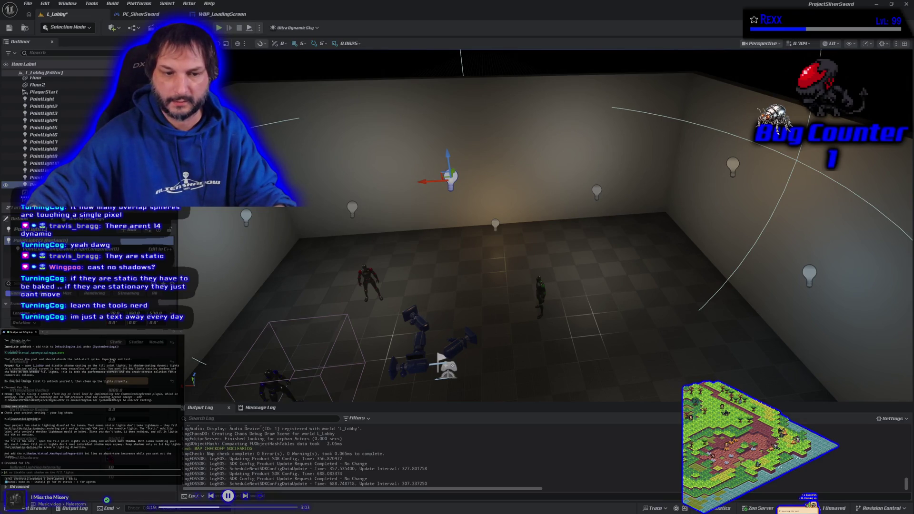
- Select a back-wall point light, pull back over the room, then show the Medieval Tavern & Inn page
scroll(514, 284, "up", 3)
mouse_move(514, 284)
left_mouse_down()
mouse_move(466, 243)
mouse_move(510, 238)
mouse_move(480, 185)
left_mouse_up()
left_click(412, 135)
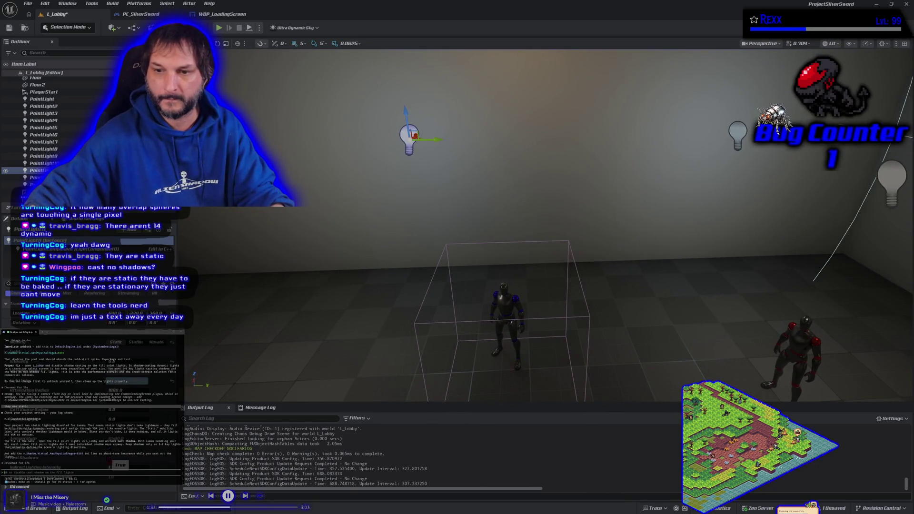
left_click_drag(476, 238, 490, 200)
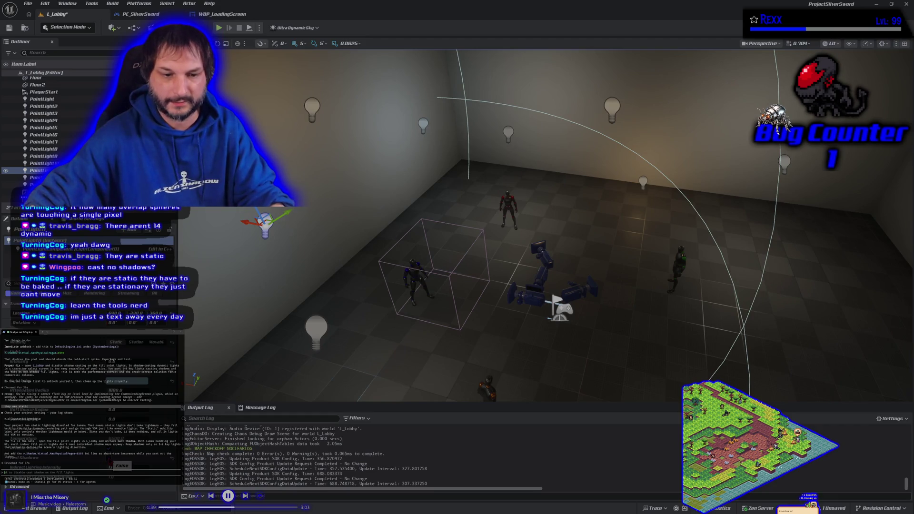
scroll(364, 335, "up", 6)
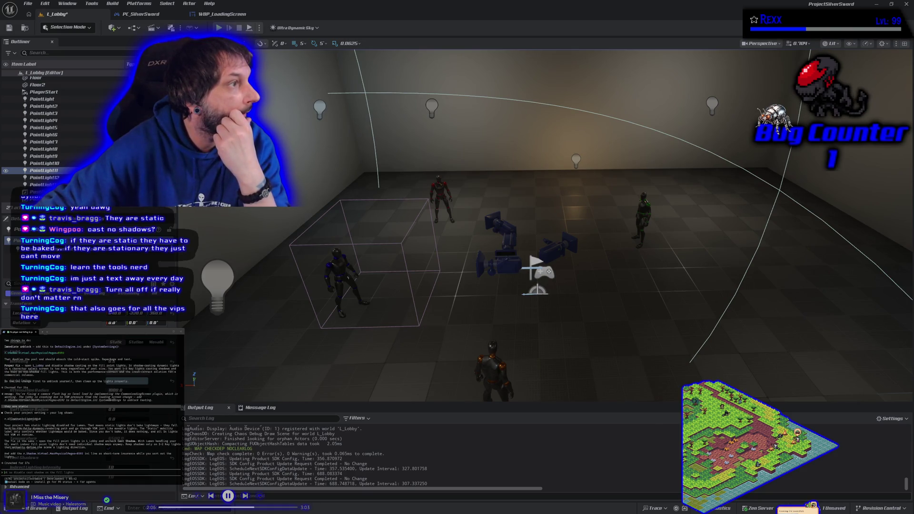
key("alt+Tab")
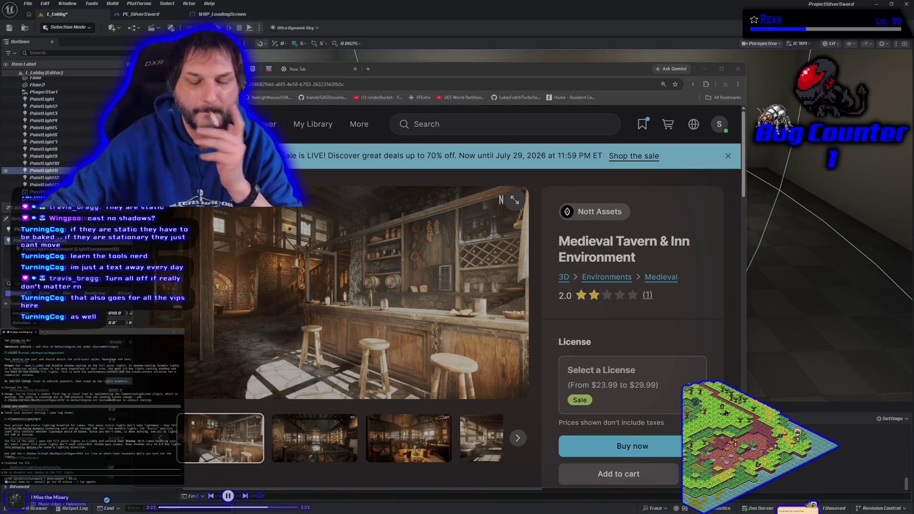
left_click_drag(401, 72, 389, 48)
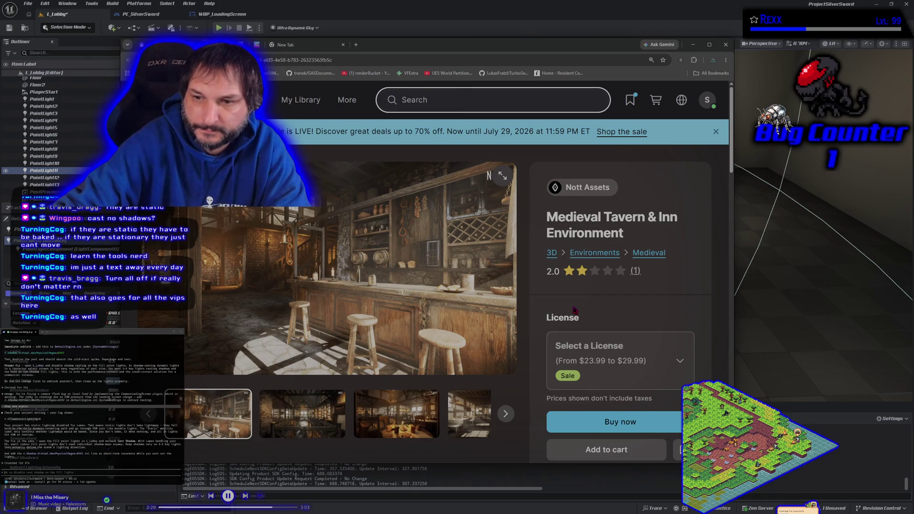
scroll(381, 346, "down", 5)
scroll(379, 347, "up", 5)
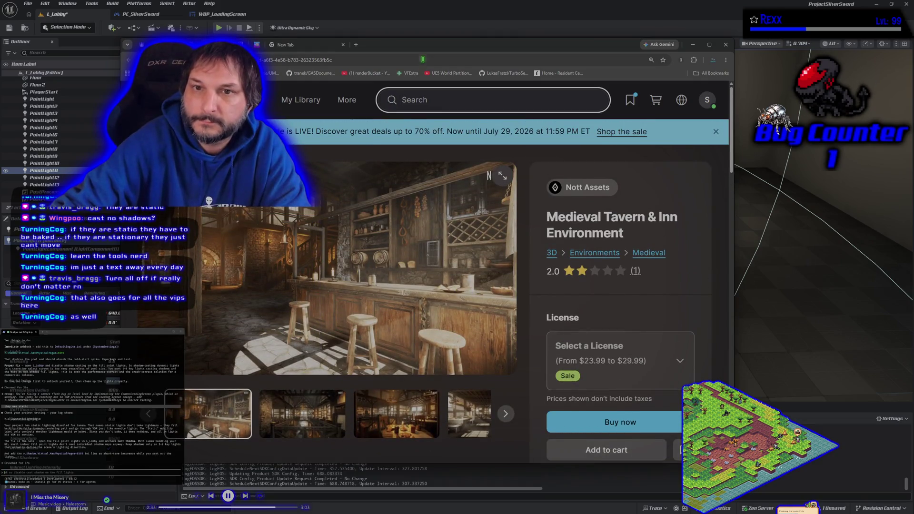
key("alt+Tab")
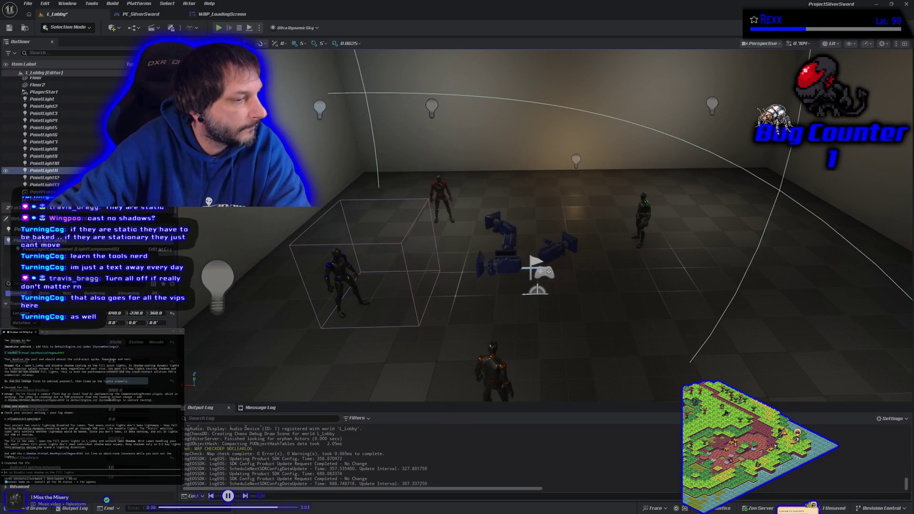
key("alt+Tab")
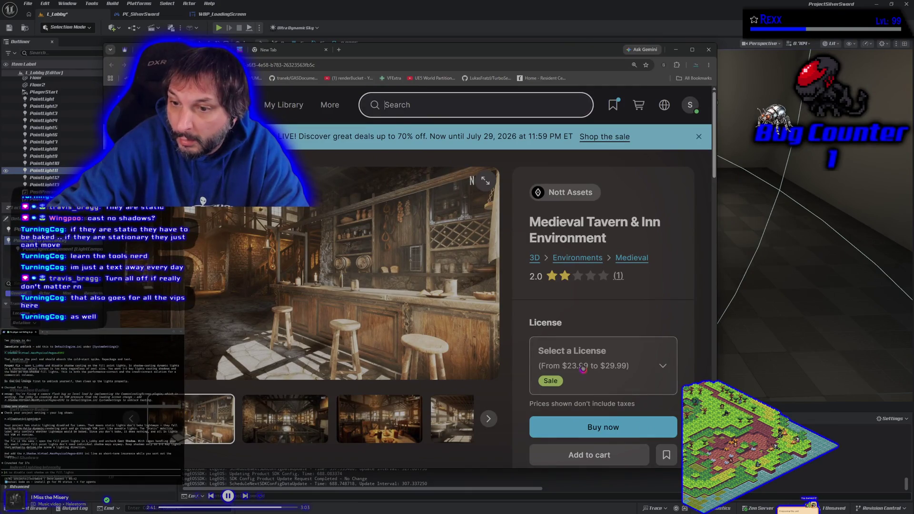
scroll(587, 382, "down", 2)
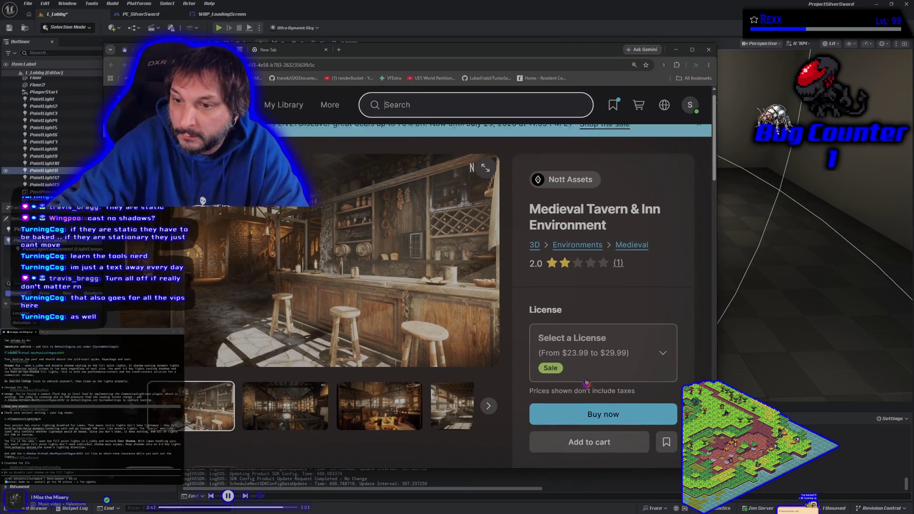
scroll(588, 381, "up", 2)
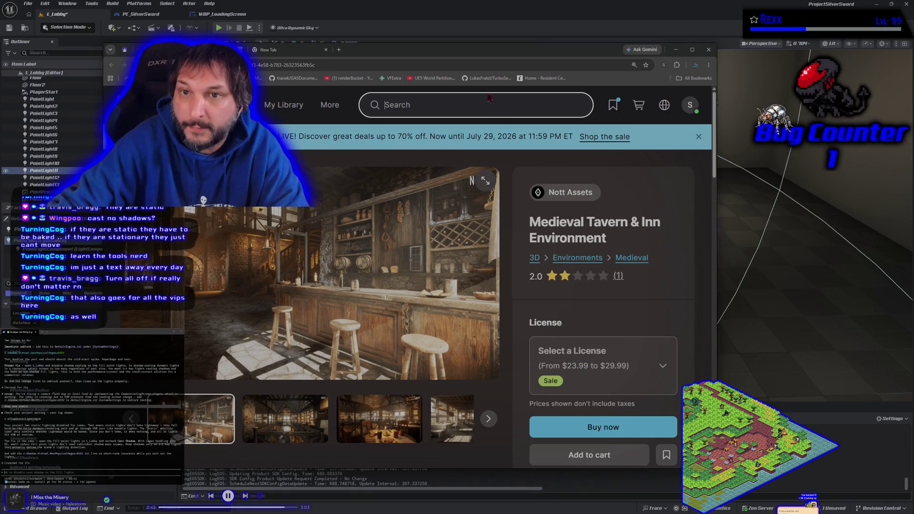
key("alt+Tab")
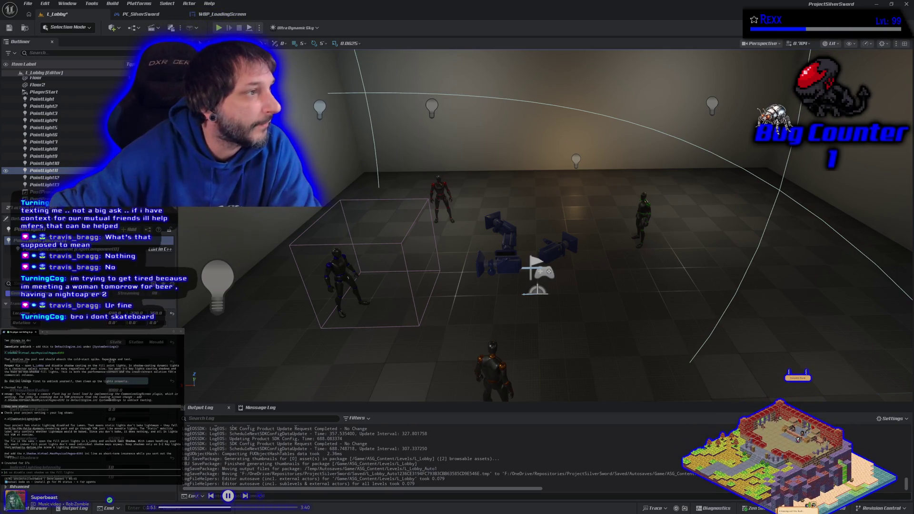
- Drag the Medieval Tavern & Inn store page back over the editor
mouse_move(0, 95)
left_mouse_down()
mouse_move(223, 97)
mouse_move(469, 67)
mouse_move(319, 59)
mouse_move(331, 58)
left_mouse_up()
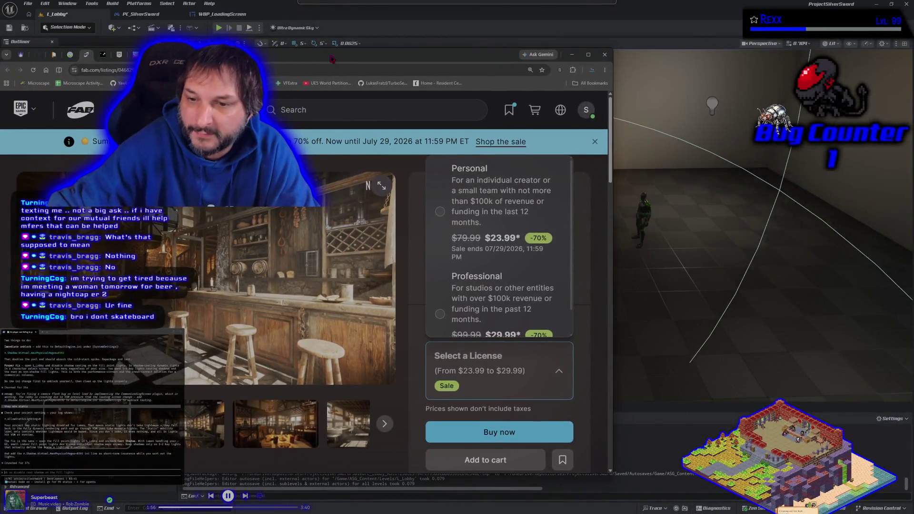
left_click(585, 245)
key("ctrl+t")
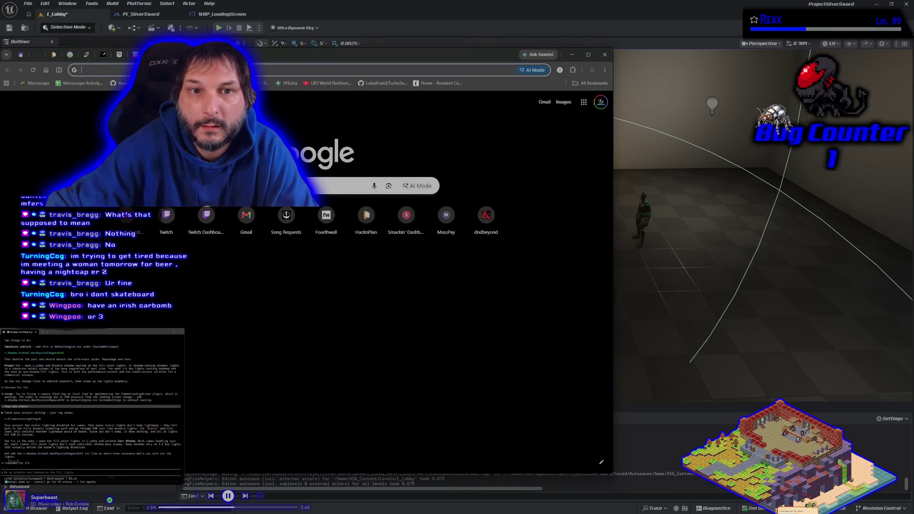
left_click(270, 47)
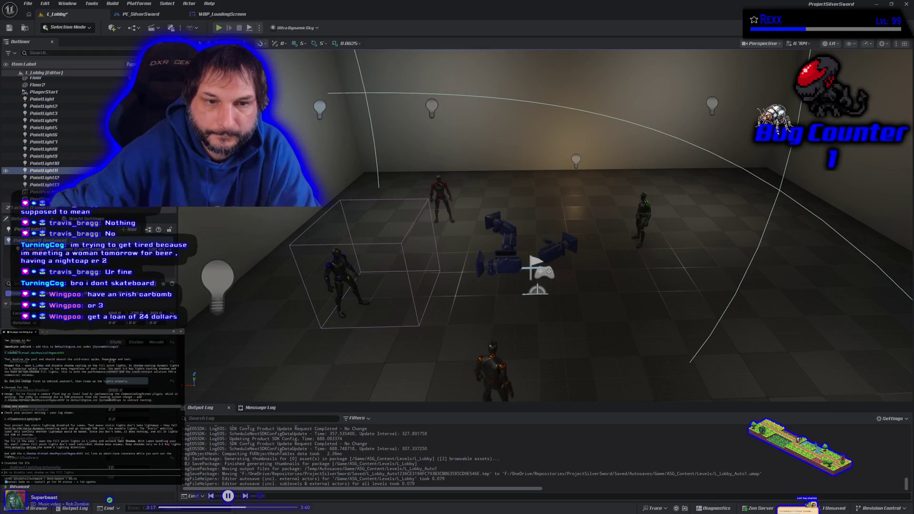
left_click(8, 27)
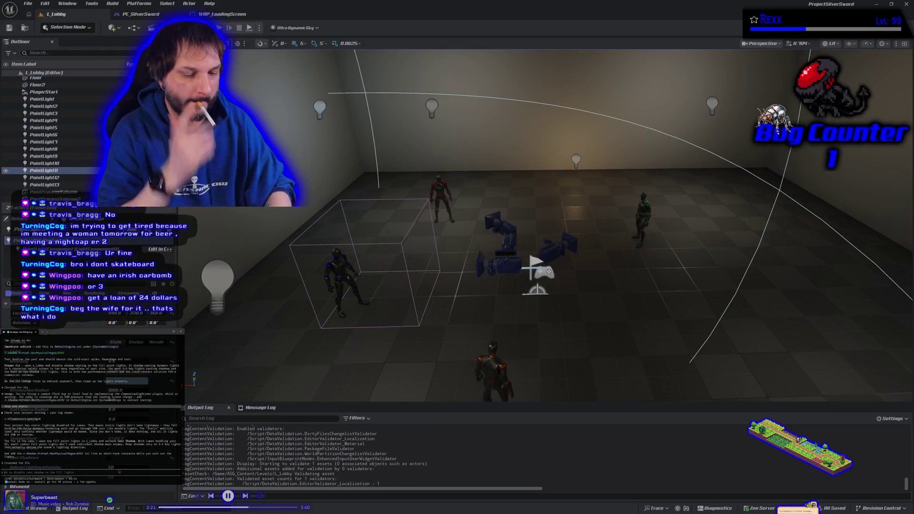
type("its qe placeho")
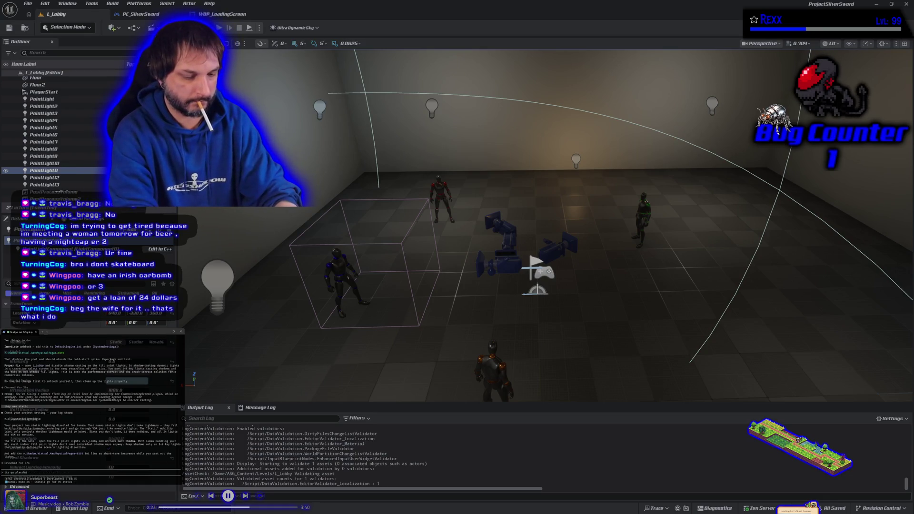
key("BackSpace")
key("BackSpace")
key("BackSpace")
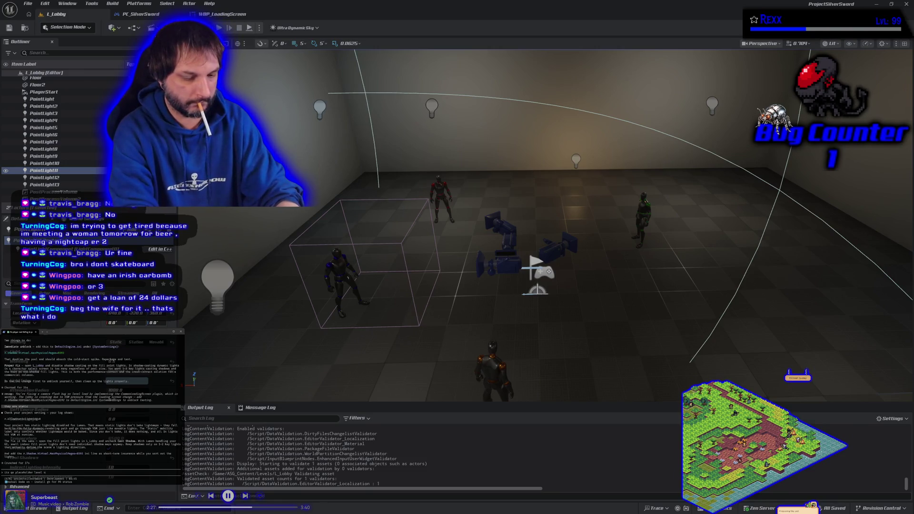
type("o i just turned")
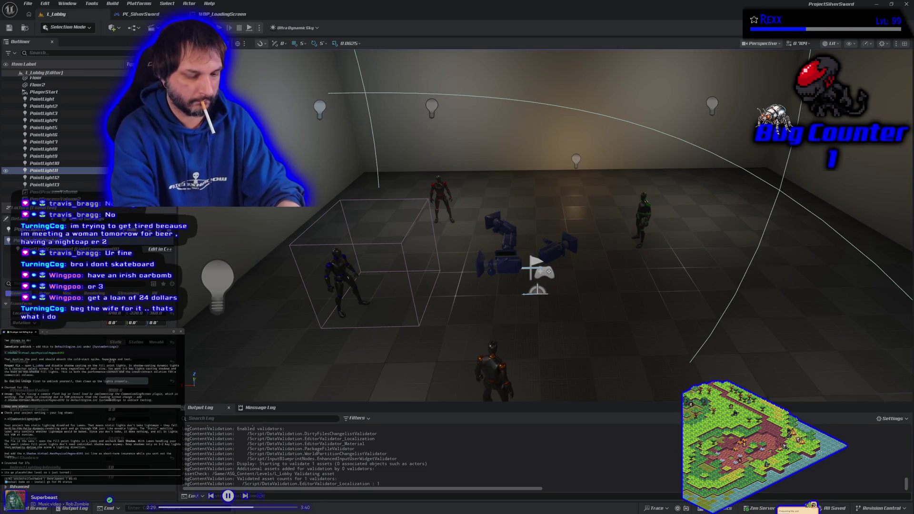
type(" all off i will try to packag")
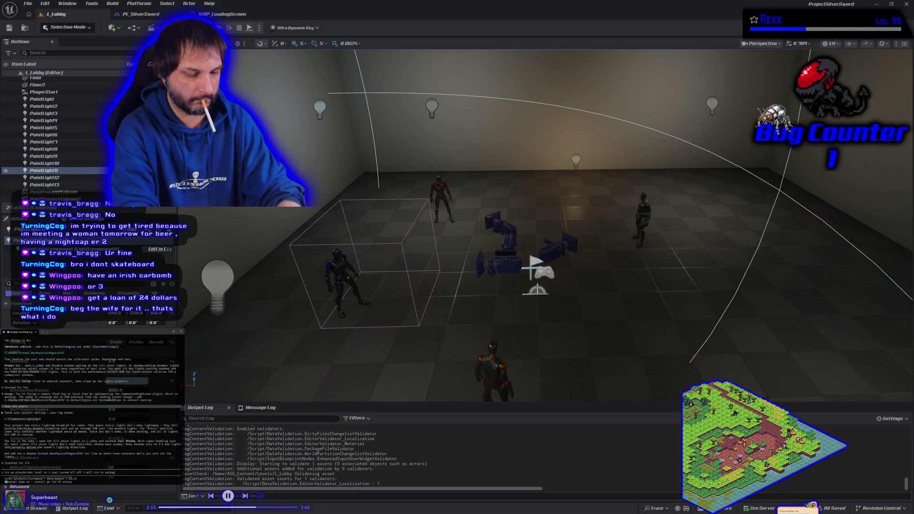
type(" test now")
key("Return")
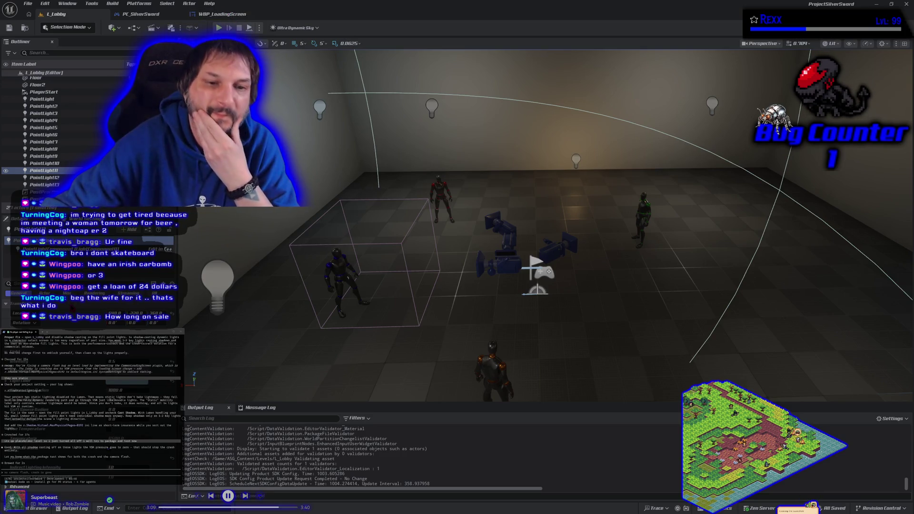
mouse_move(447, 339)
left_mouse_down()
mouse_move(400, 376)
mouse_move(445, 339)
left_mouse_up()
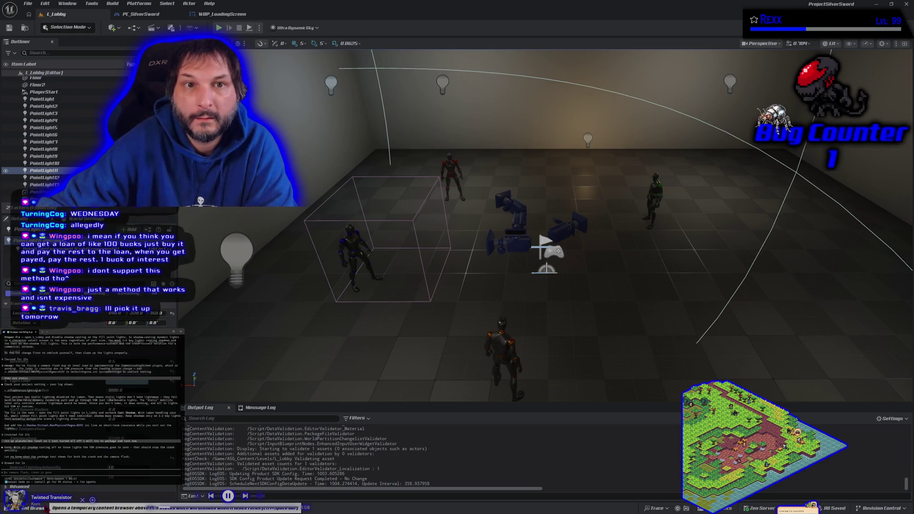
left_click(32, 508)
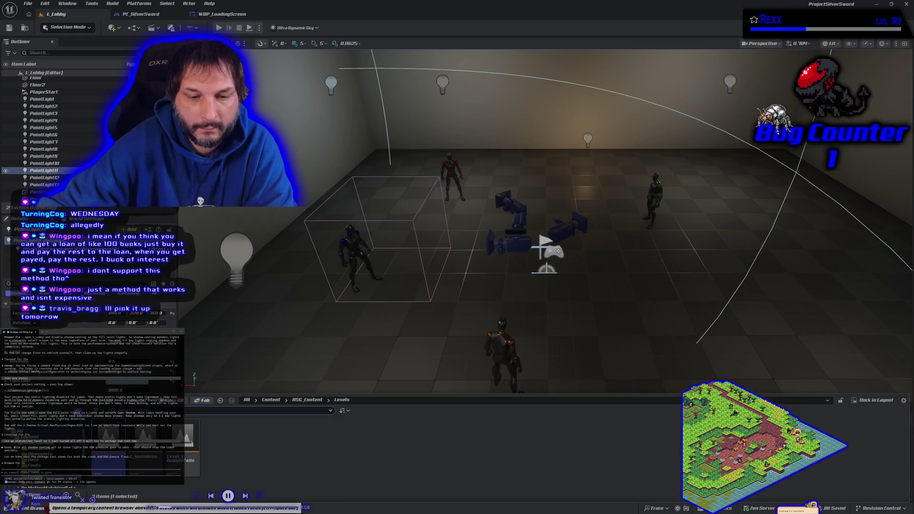
- Play-test L_MainMenu in the editor as Cerberus, then switch to the PC_SilverSword blueprint
double_click(142, 458)
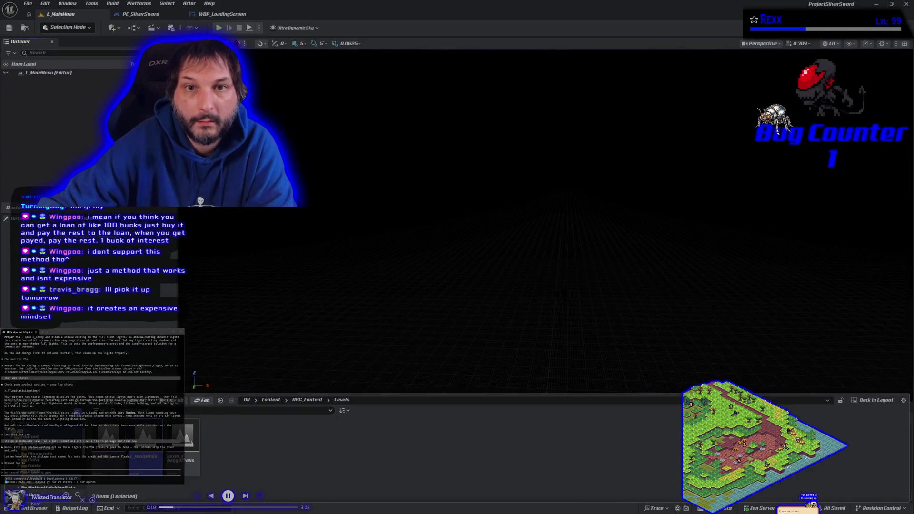
left_click(219, 28)
left_click(519, 179)
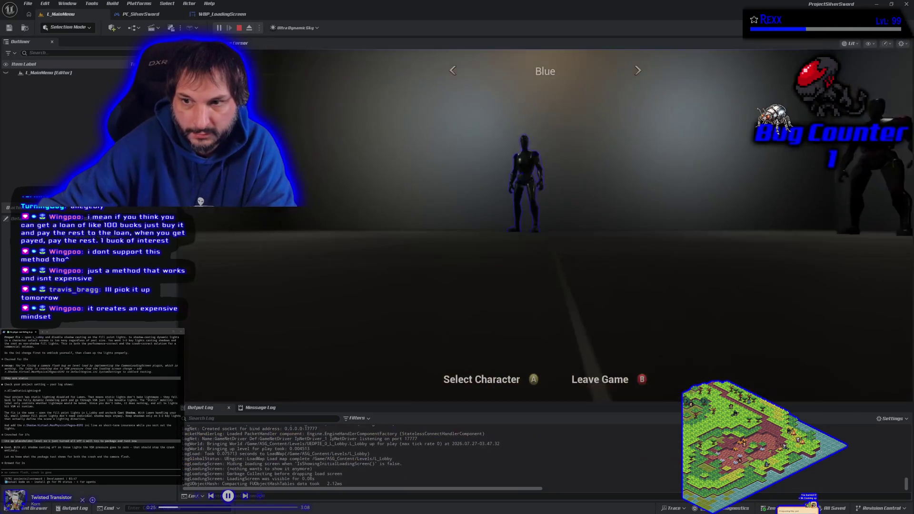
key("Return")
key("Return")
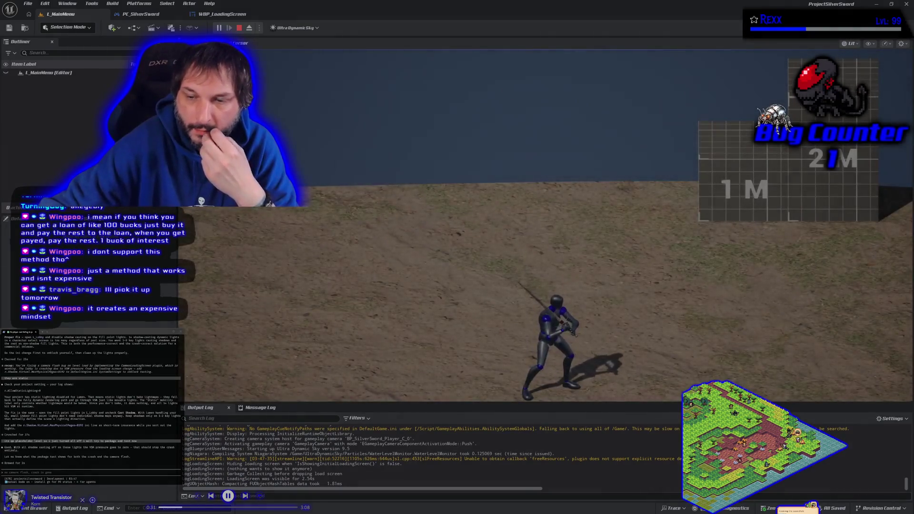
key("Escape")
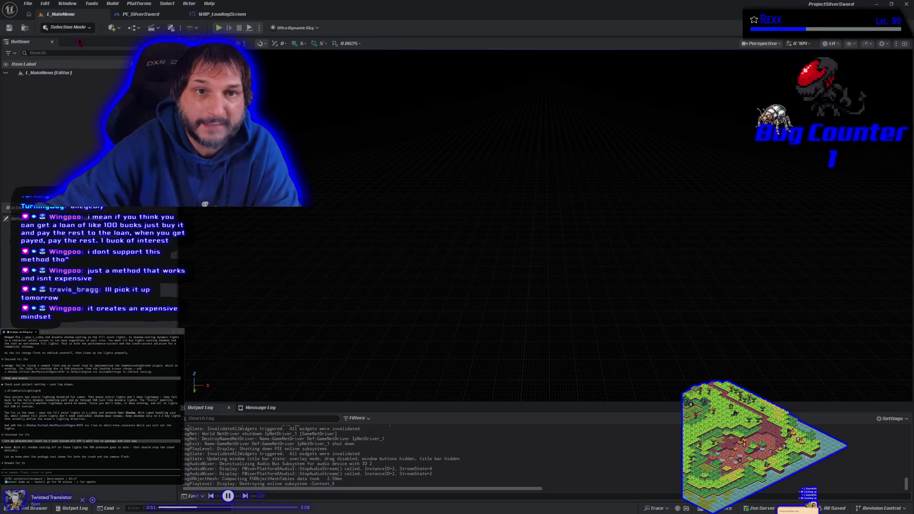
left_click(139, 15)
left_click(71, 15)
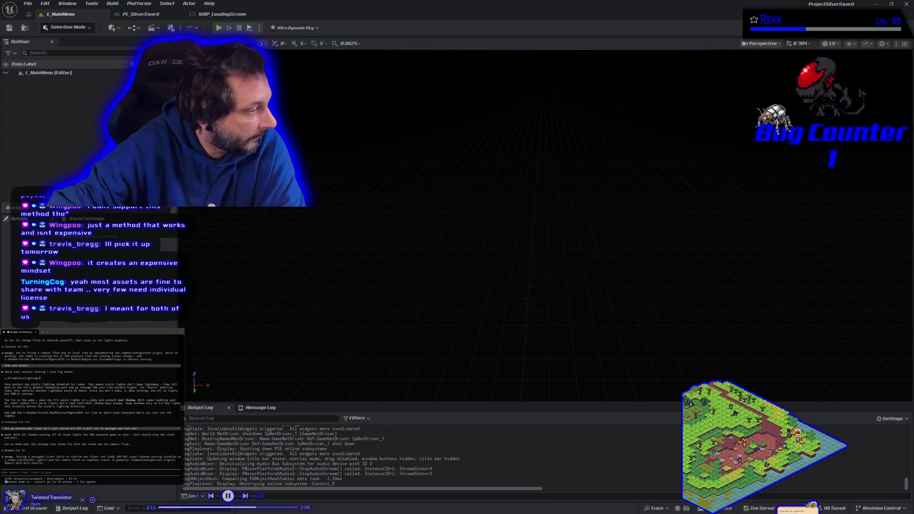
- Review the Platforms packaging options and wait for the Windows package build to complete
left_click(139, 4)
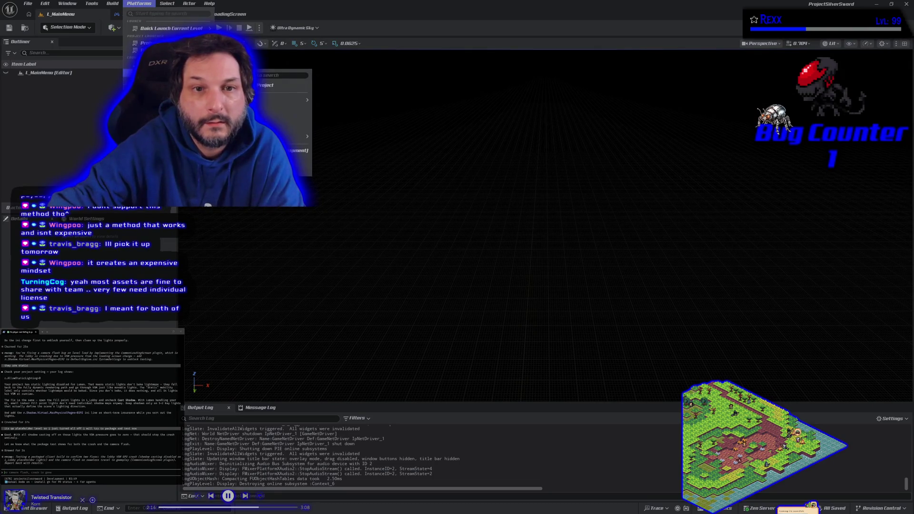
key("Escape")
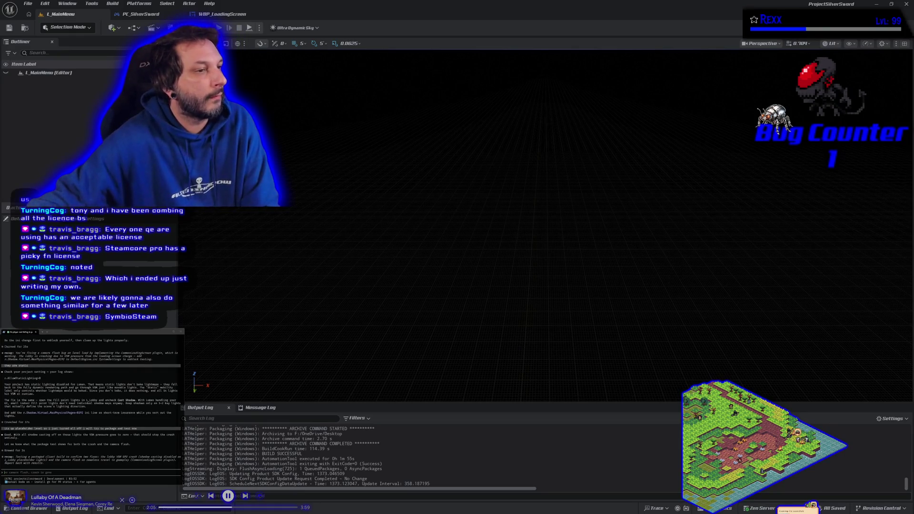
key("alt+Tab")
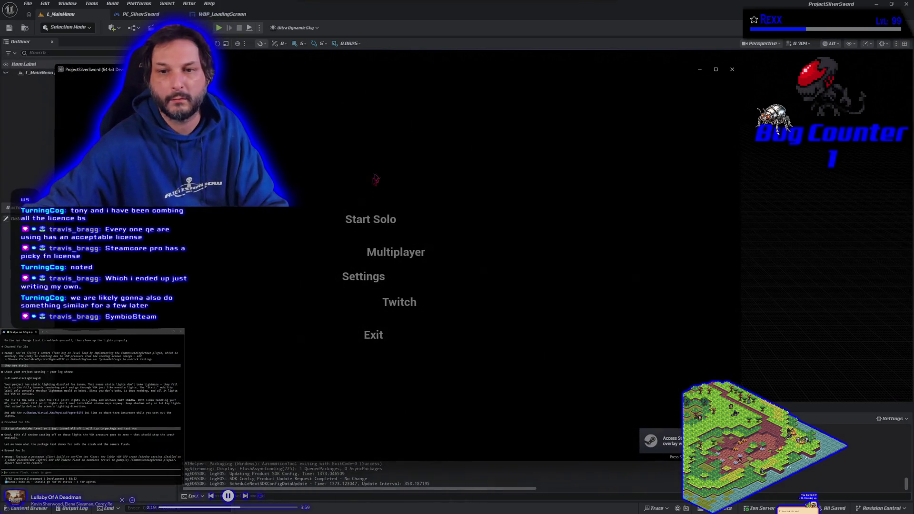
- Start a solo game in the packaged build as Red, then quit and hide GitHub Desktop
left_click(379, 224)
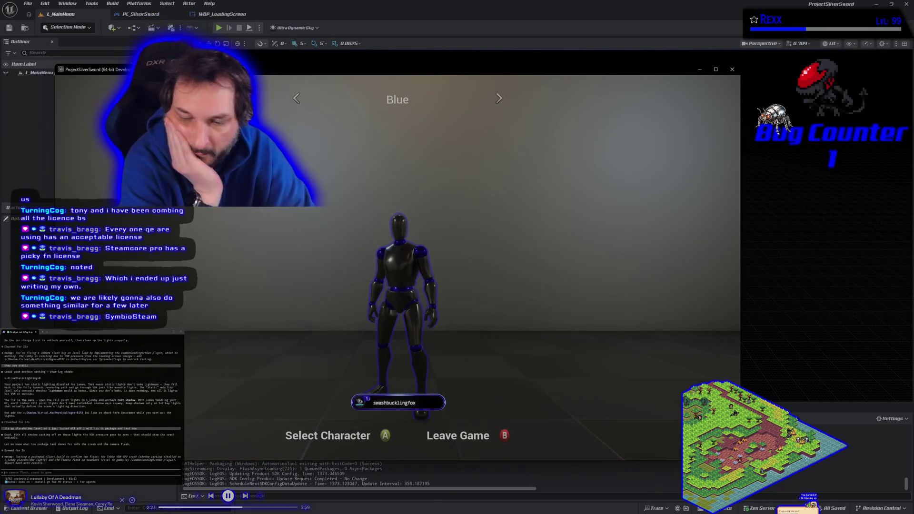
key("Left")
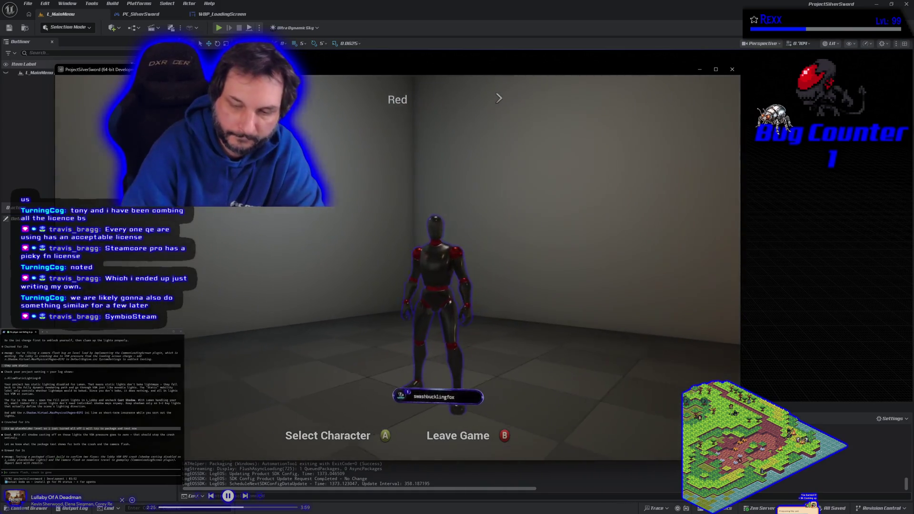
key("Return")
key("Return")
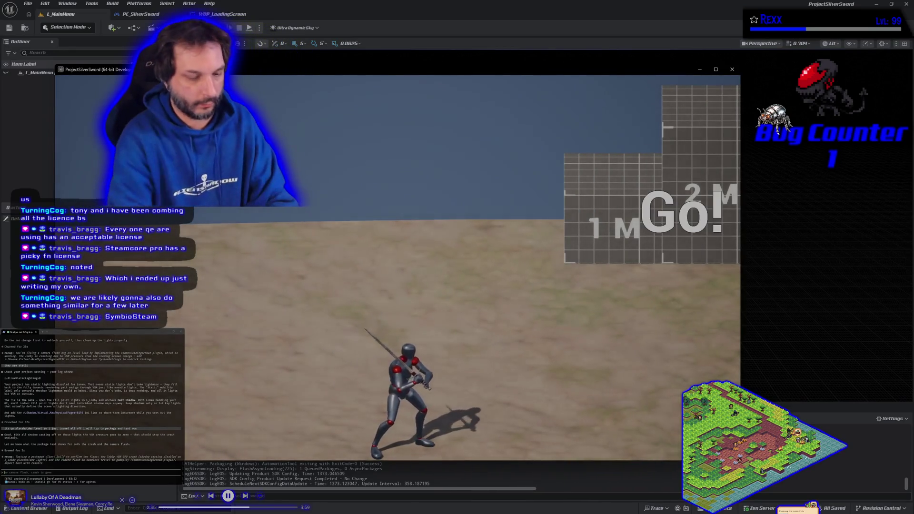
key("alt+Tab")
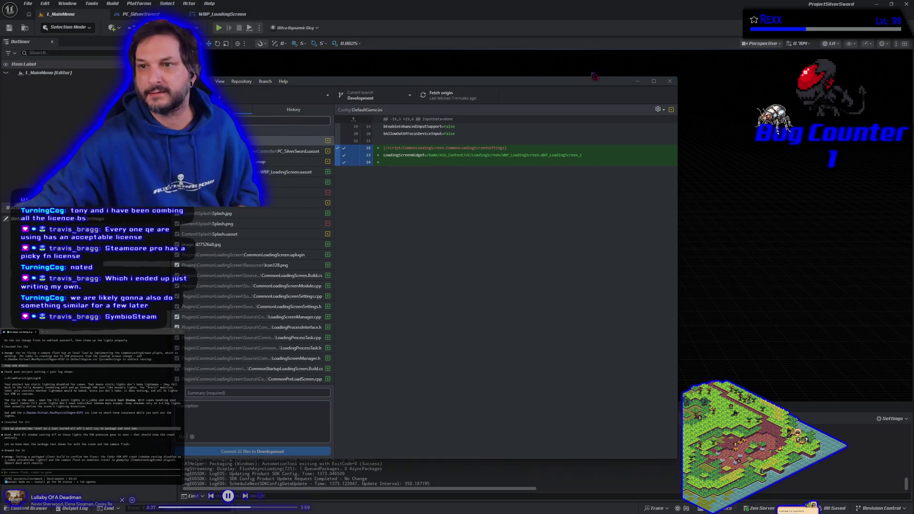
left_click(637, 81)
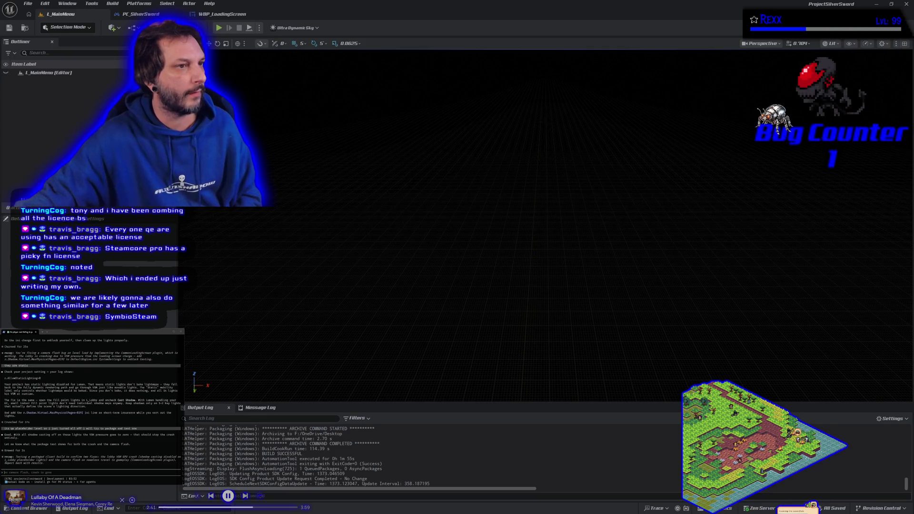
- Search Project Settings for 'icon' and scroll through the Linux, Mac and Windows icons
left_click(44, 4)
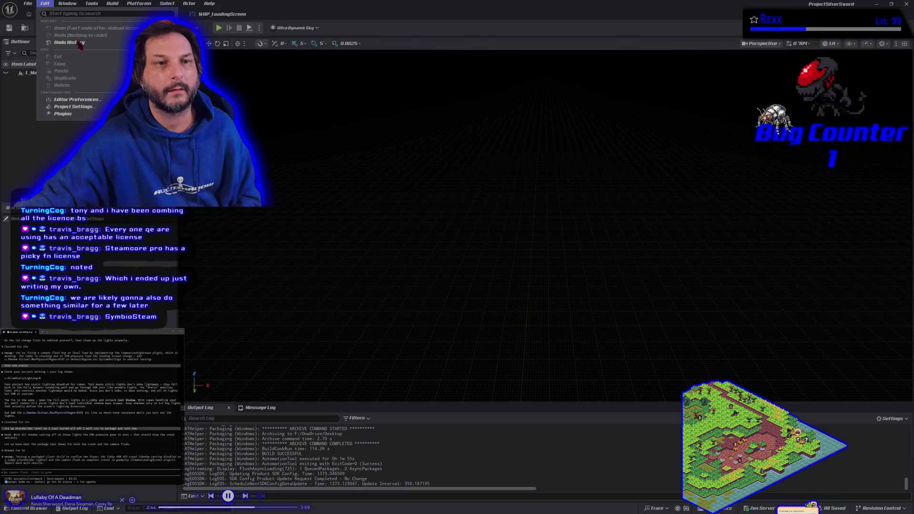
left_click(86, 110)
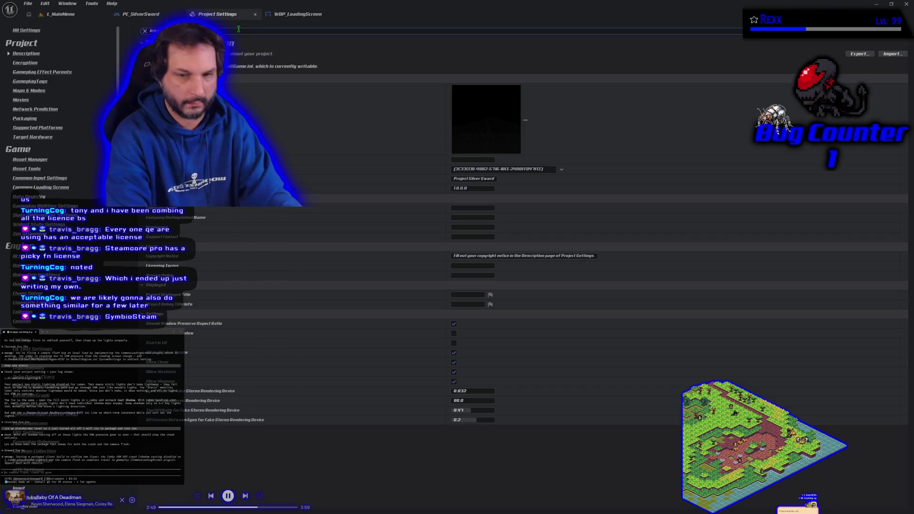
type("icon")
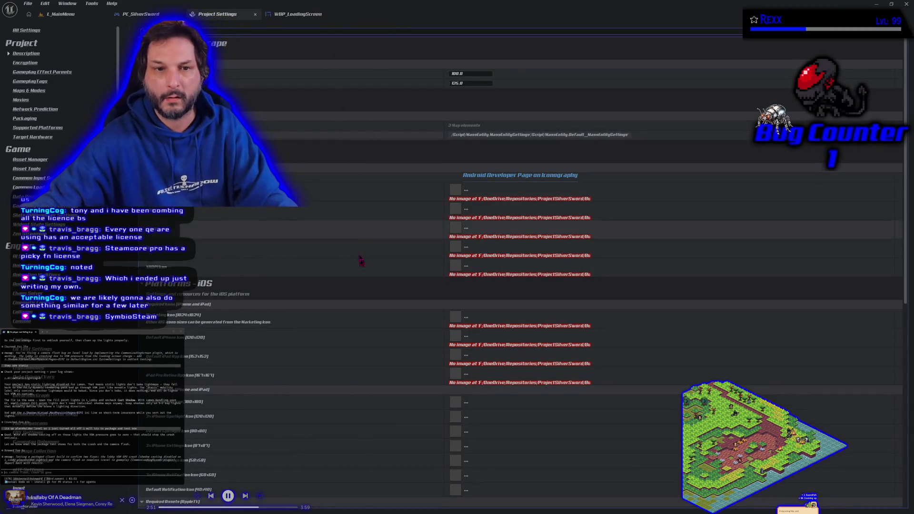
scroll(383, 315, "down", 3)
scroll(383, 315, "down", 10)
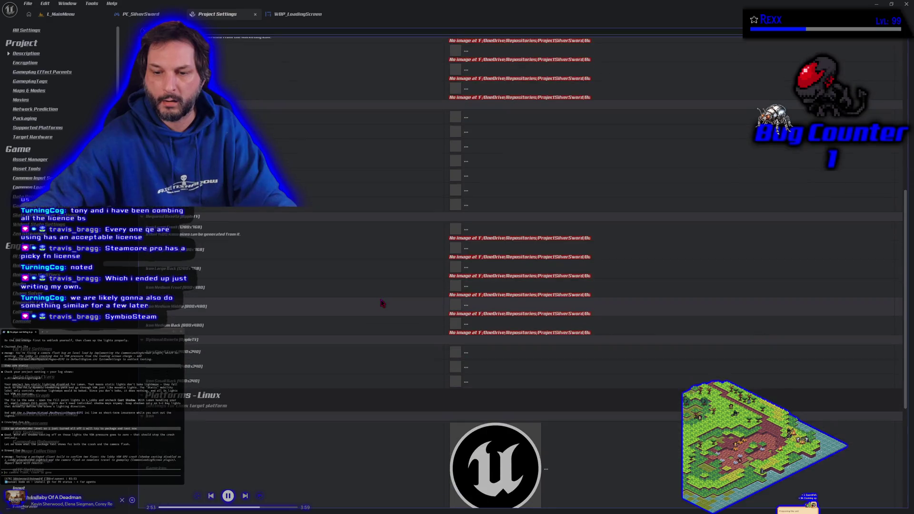
scroll(382, 303, "down", 10)
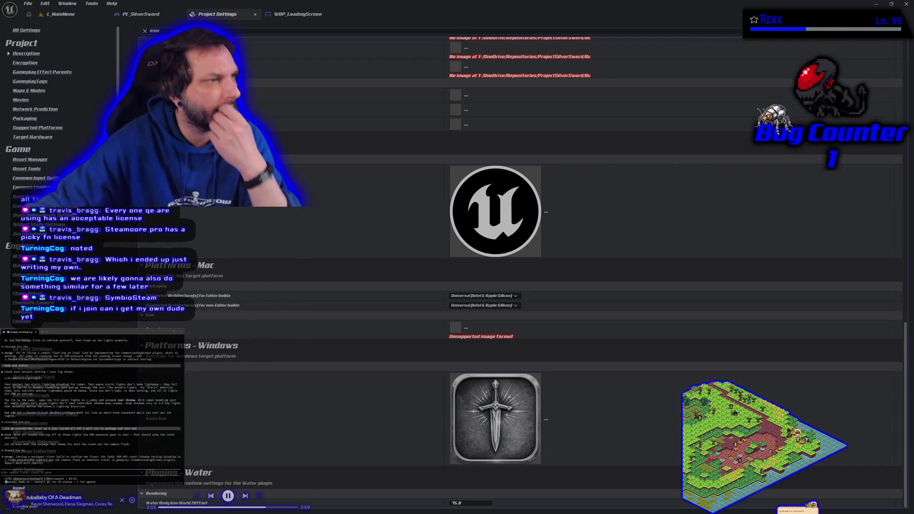
- Compare the icons with the packaged build folder, then return to L_MainMenu and close the editor
key("alt+Tab")
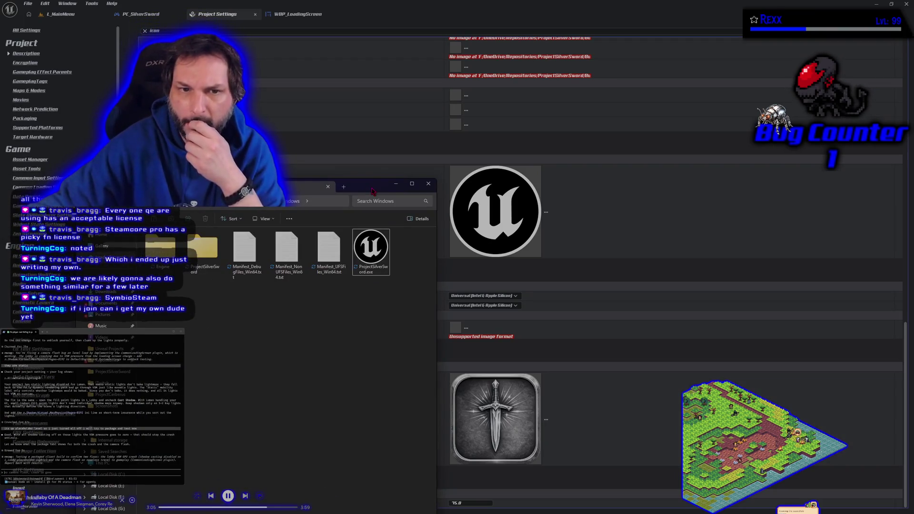
key("alt+Tab")
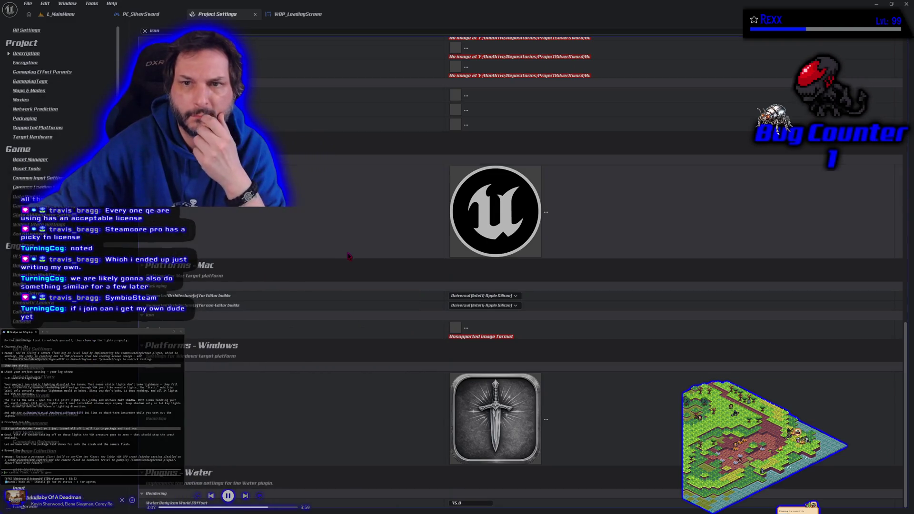
scroll(339, 265, "up", 3)
scroll(339, 265, "up", 3)
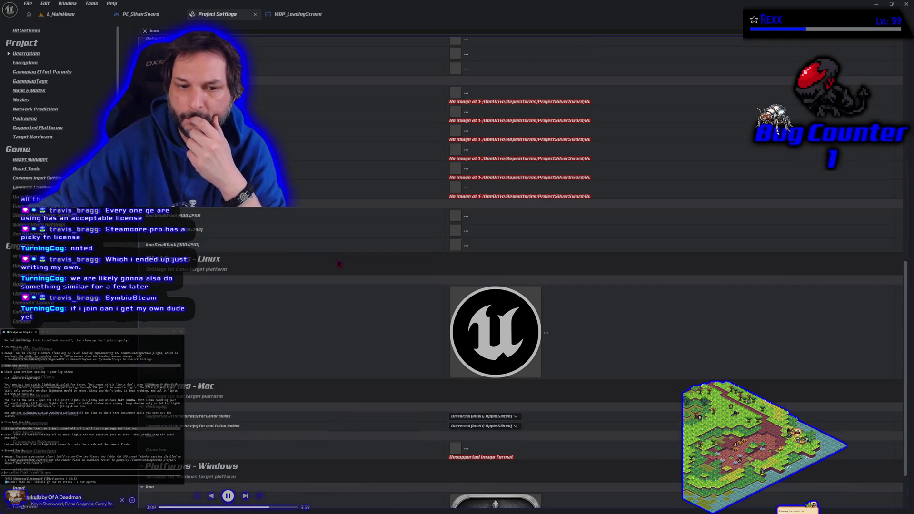
scroll(338, 263, "up", 1)
scroll(338, 263, "down", 4)
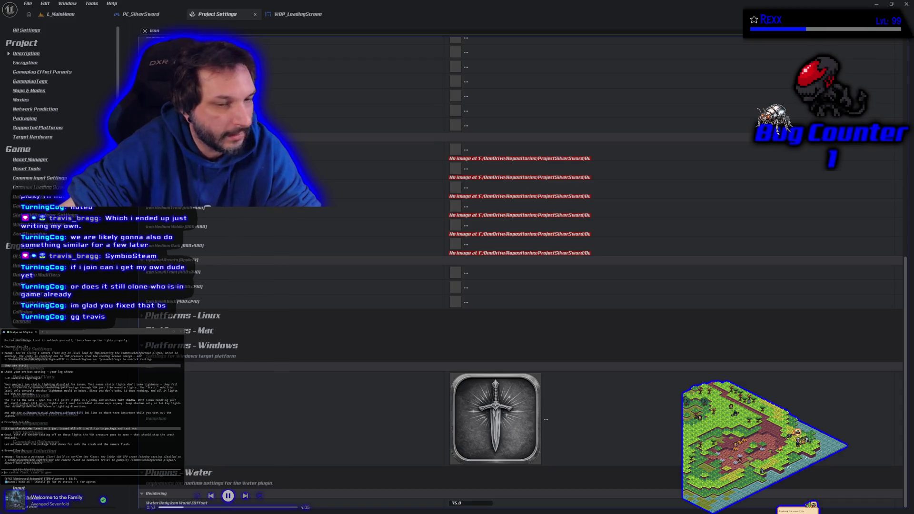
left_click(100, 14)
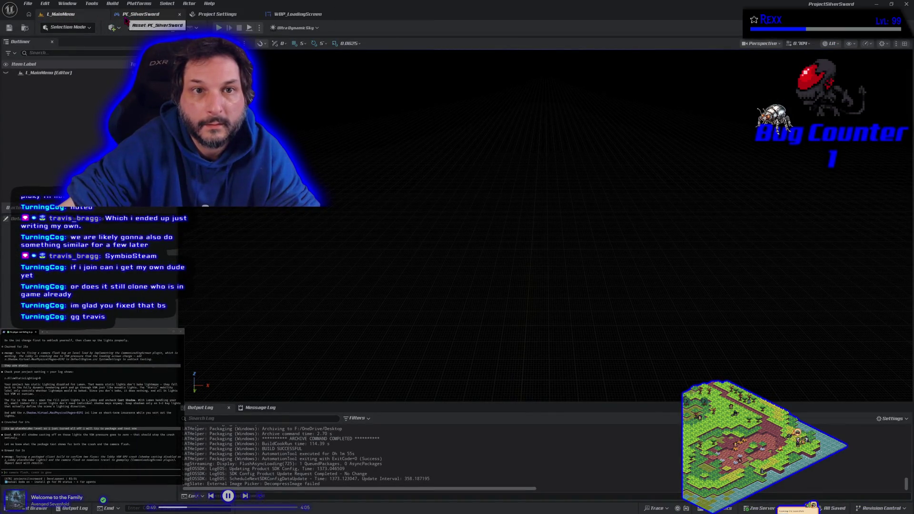
left_click(906, 5)
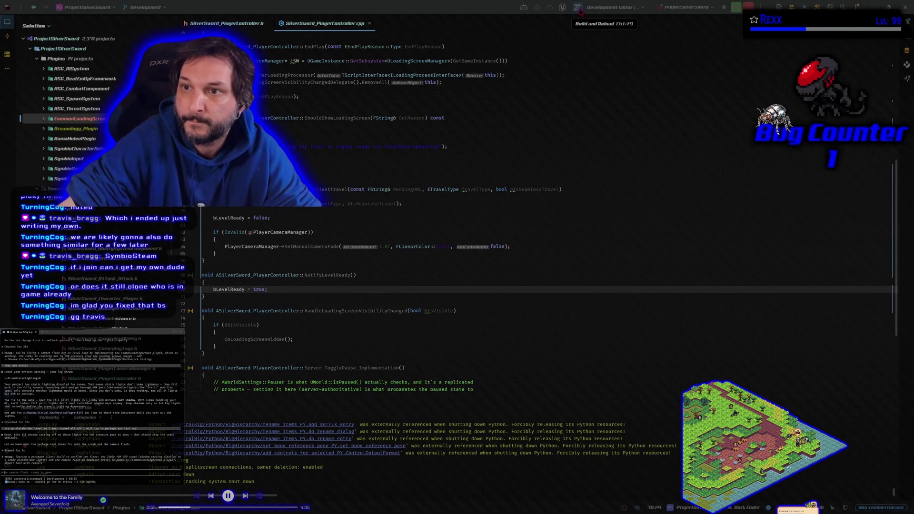
- Rebuild the C++ code in Rider despite the warning and relaunch Unreal under the debugger
left_click(578, 8)
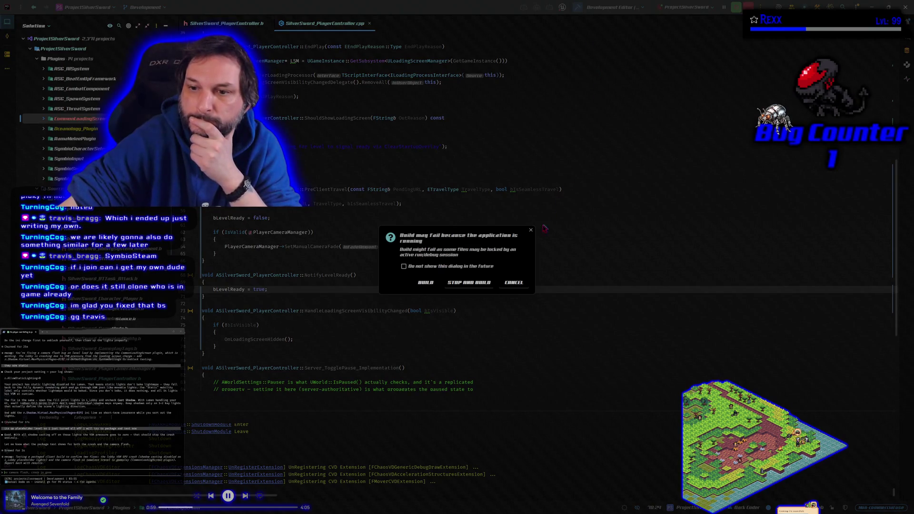
left_click(531, 230)
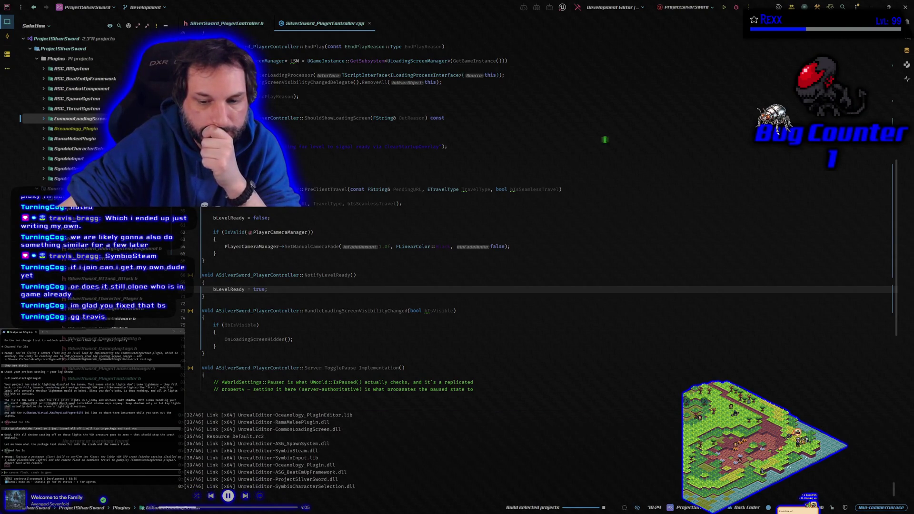
left_click(737, 8)
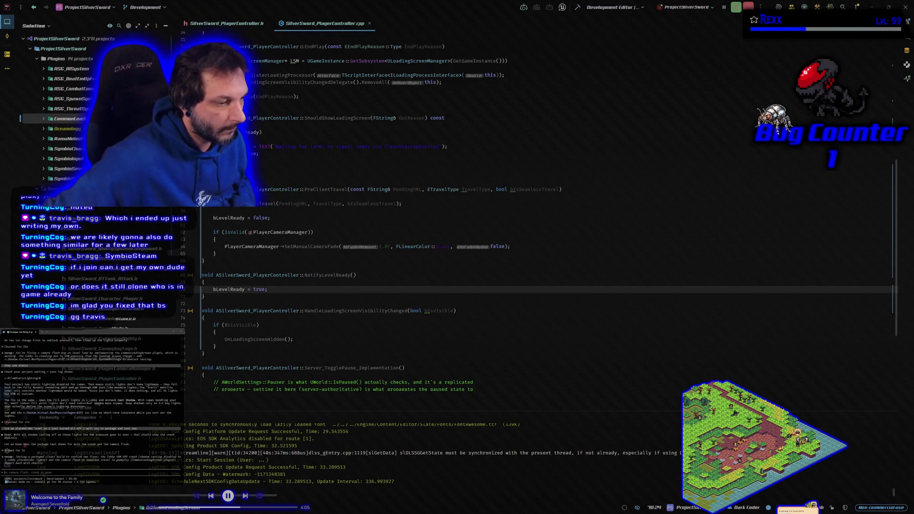
key("alt+Tab")
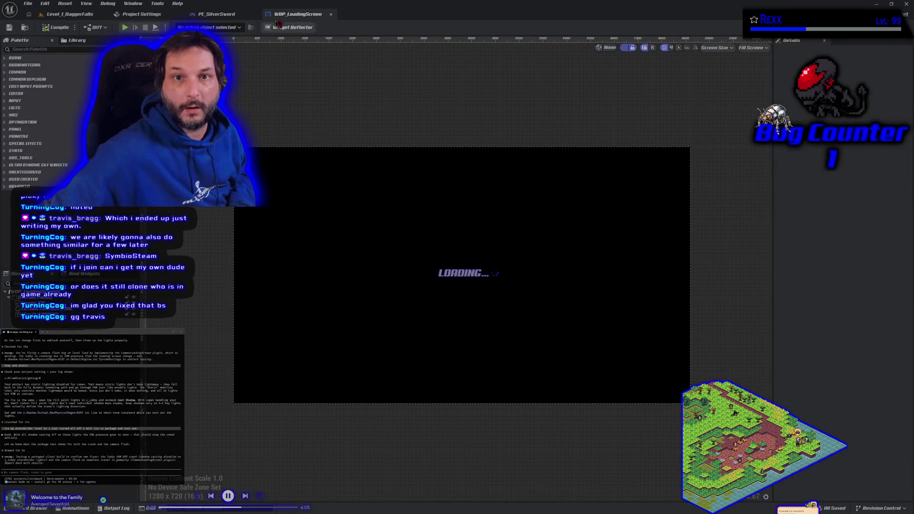
- Filter Project Settings by 'icon' to view the Windows sword icon, then close the tab
left_click(131, 20)
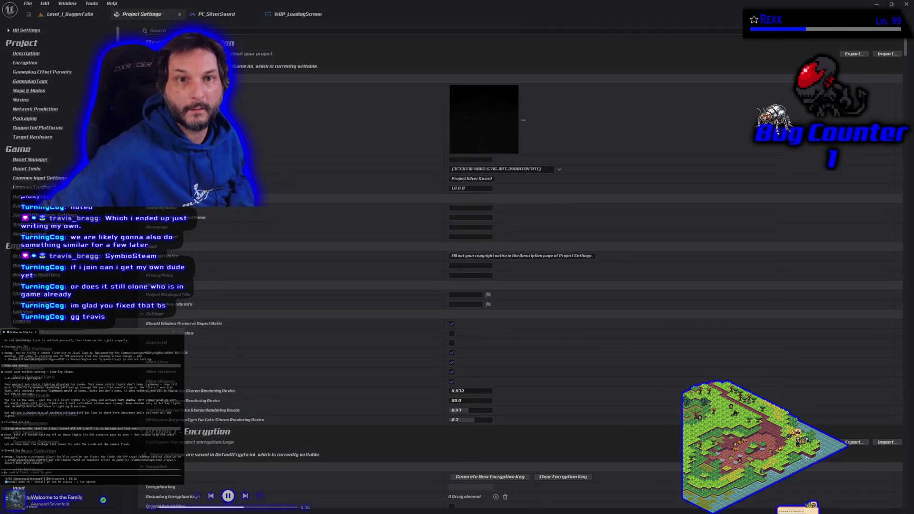
left_click(192, 32)
type("i")
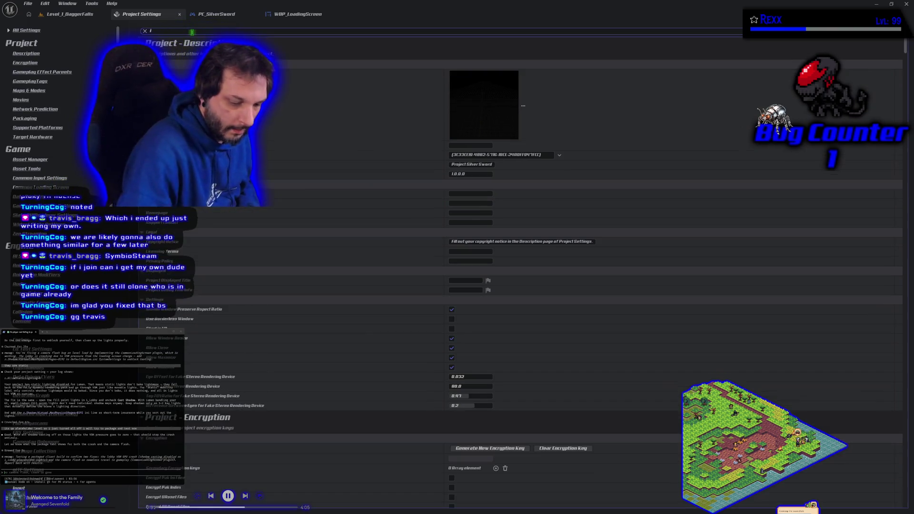
type("con")
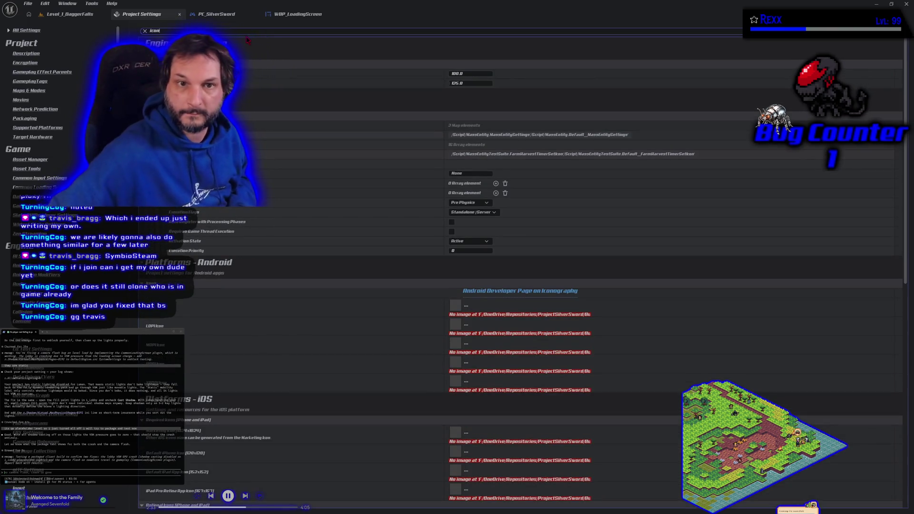
scroll(273, 184, "down", 10)
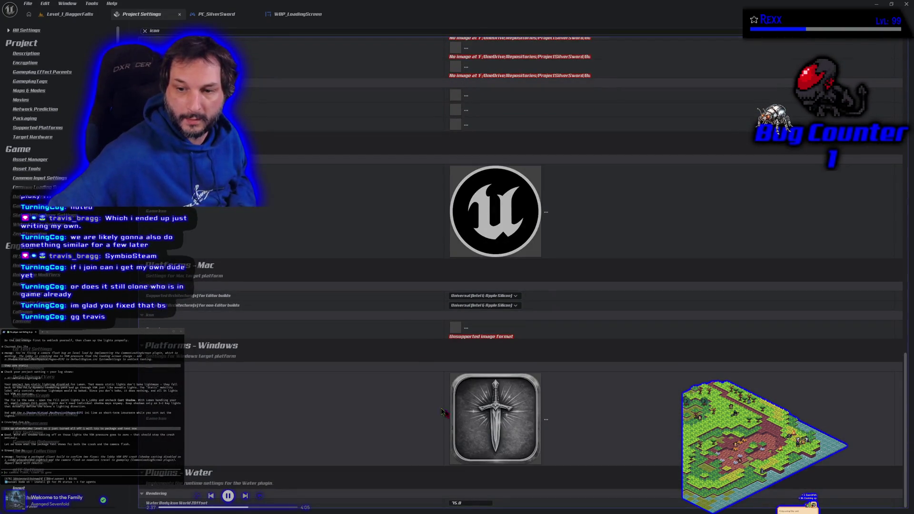
middle_click(163, 16)
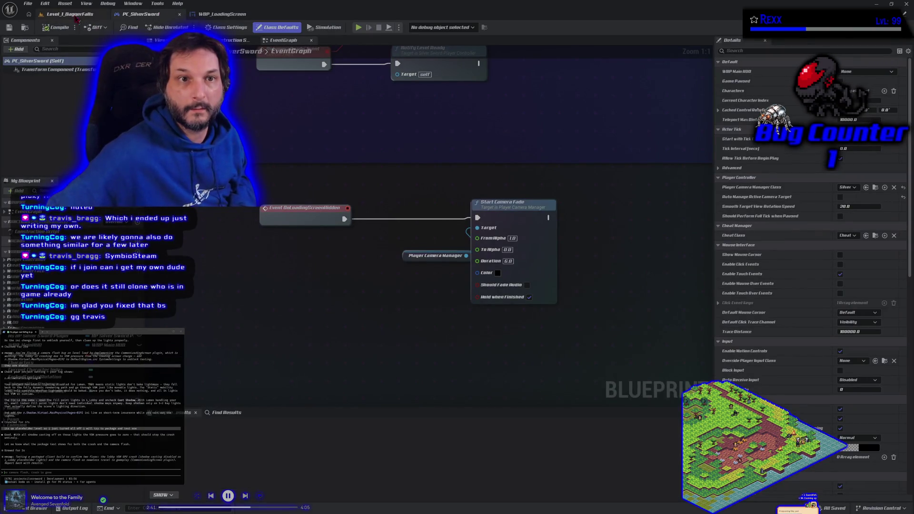
- Open L_MainMenu from the Content Drawer and glance at the Platforms menu
left_click(74, 15)
left_click(31, 509)
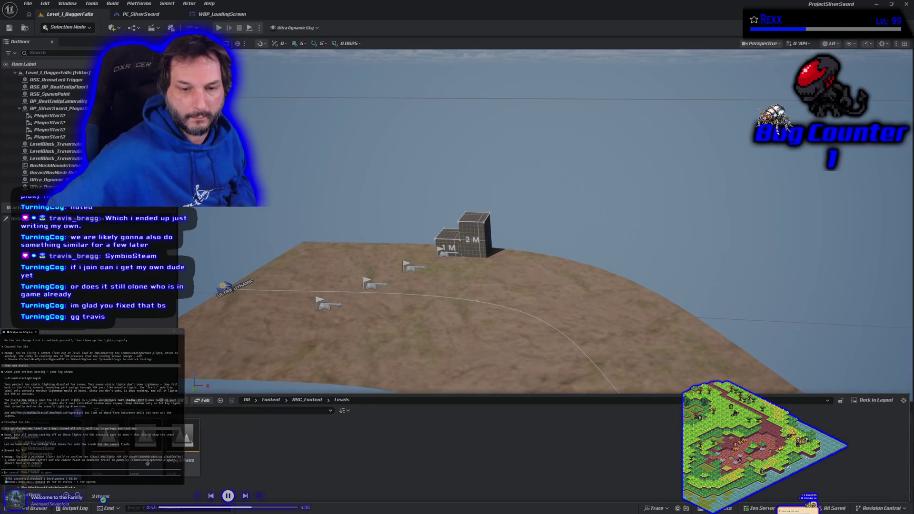
double_click(148, 464)
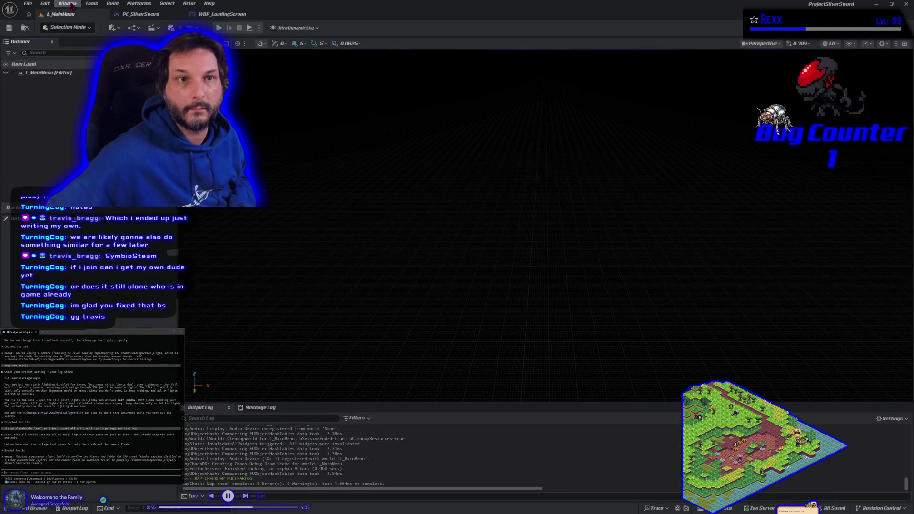
left_click(140, 4)
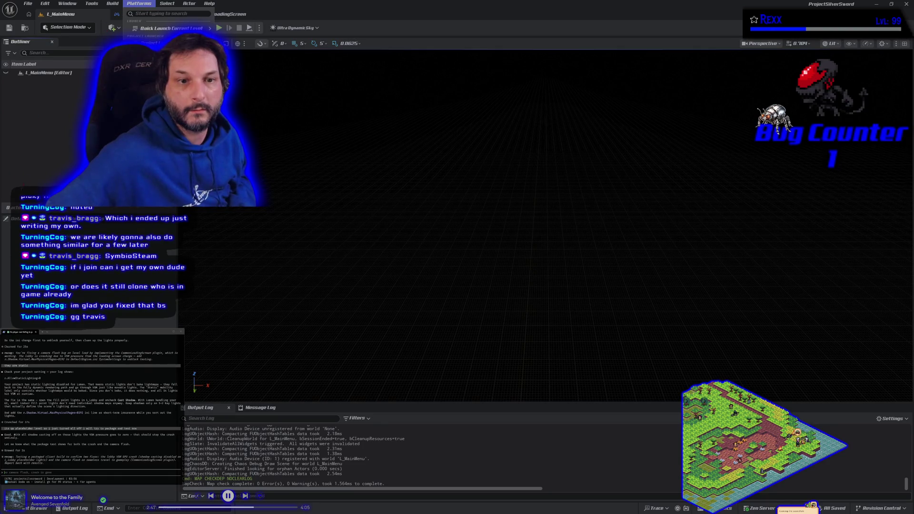
key("Escape")
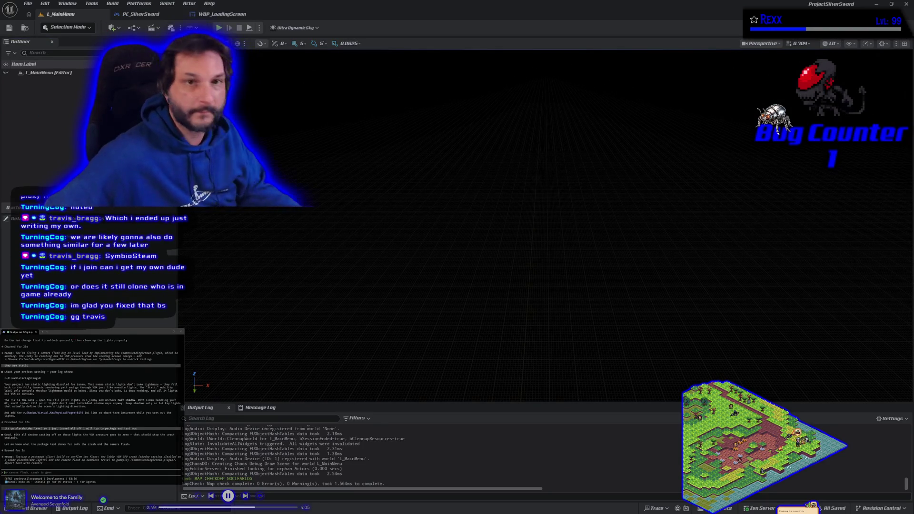
- Check the Edit menu, return to L_MainMenu, and look over the Windows packaging options
left_click(47, 4)
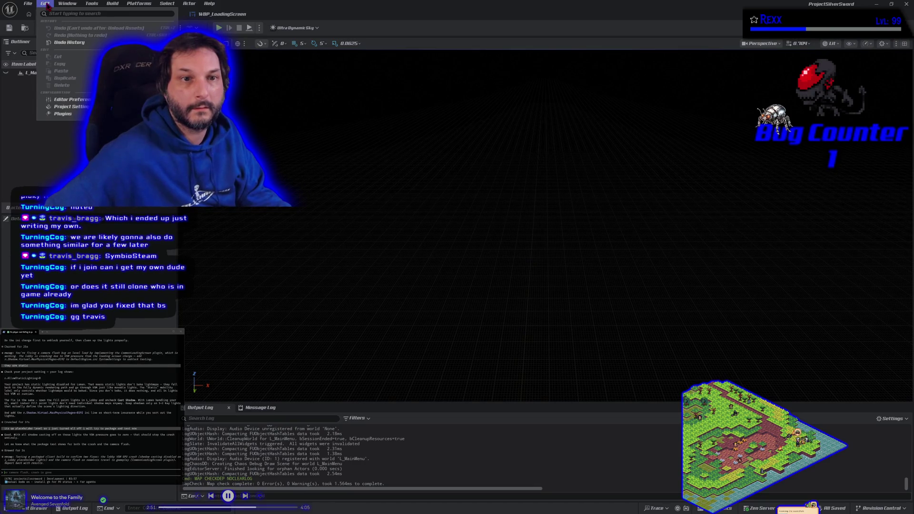
key("Escape")
left_click(141, 13)
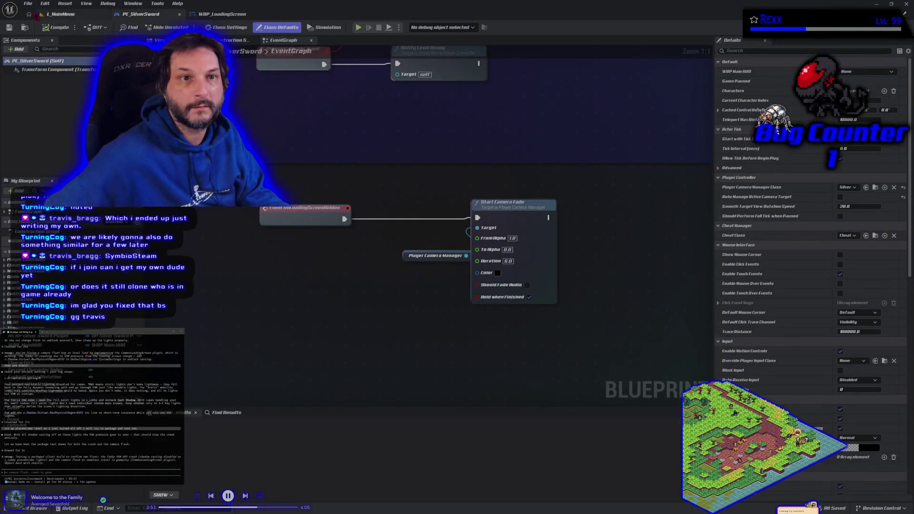
left_click(53, 15)
left_click(139, 3)
mouse_move(190, 73)
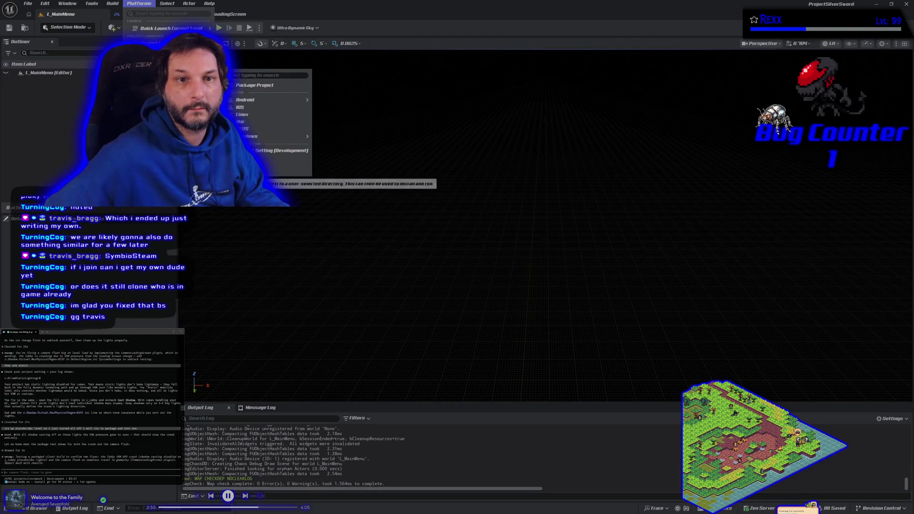
key("Escape")
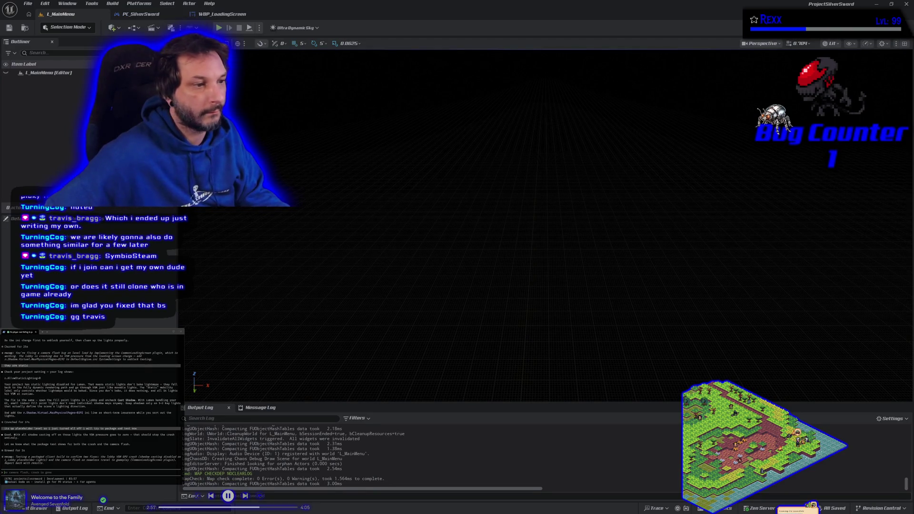
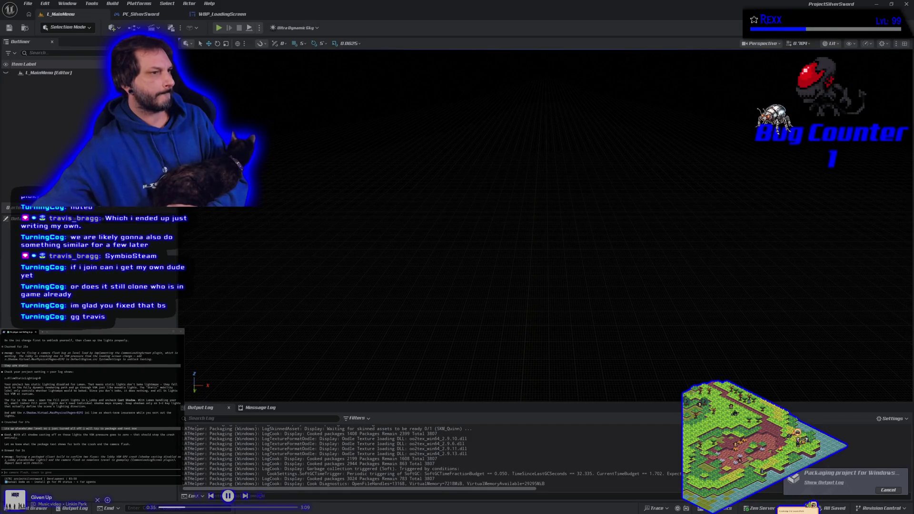
- Pause and skip the background music, then close Unreal Editor once Windows packaging succeeds
left_click(227, 495)
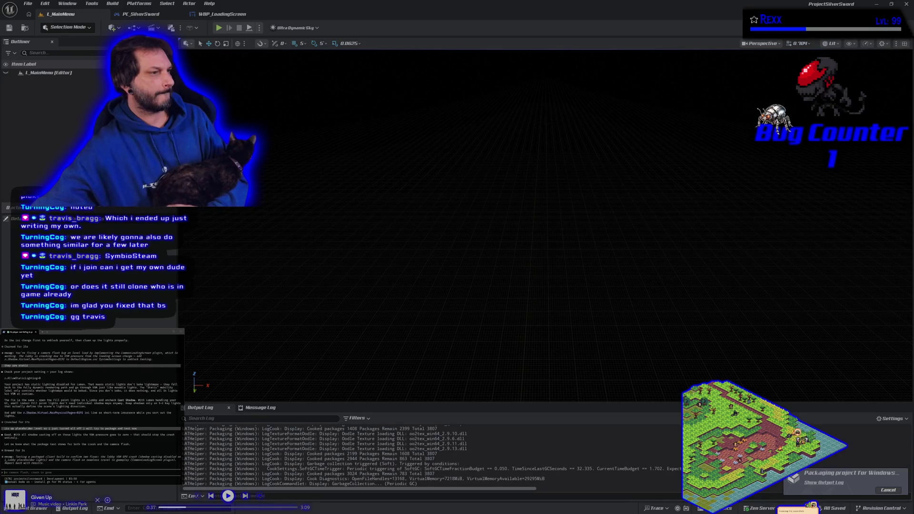
left_click(245, 495)
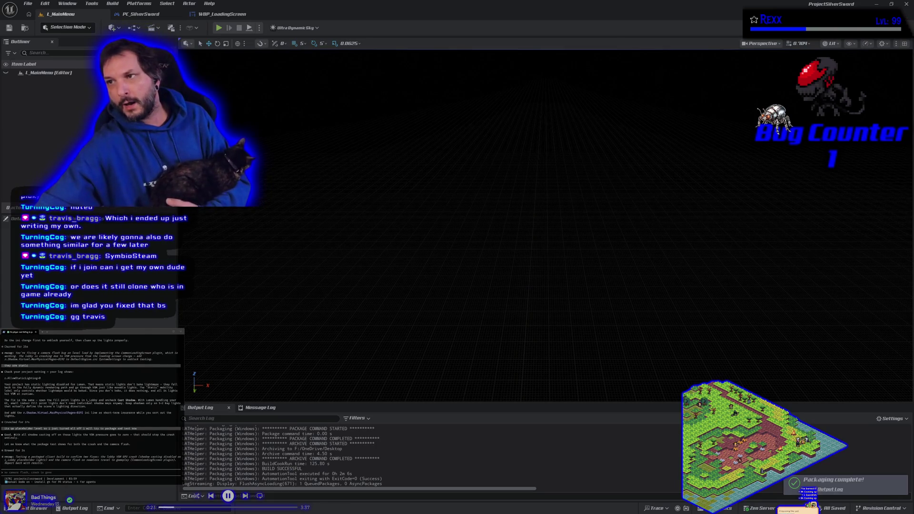
key("alt+F4")
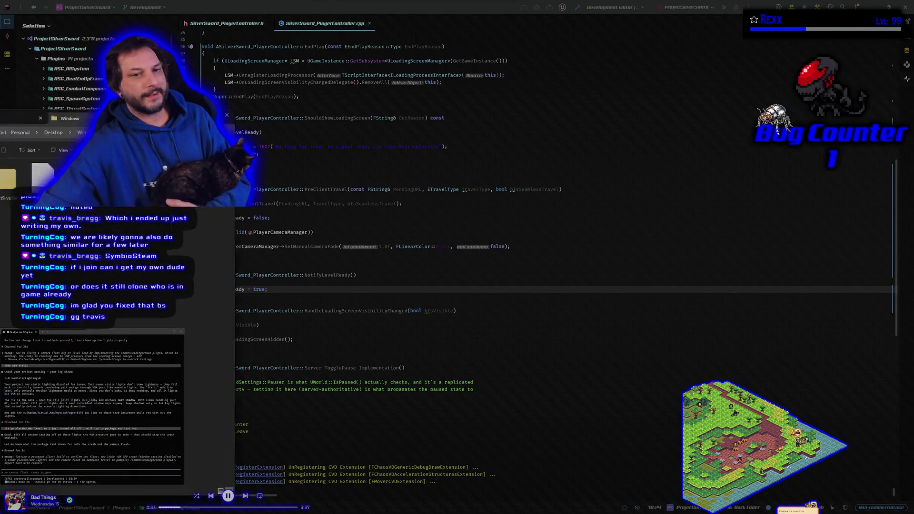
- Inspect the packaged Windows build folder, note the icon reverting to default, and close it
key("alt+Tab")
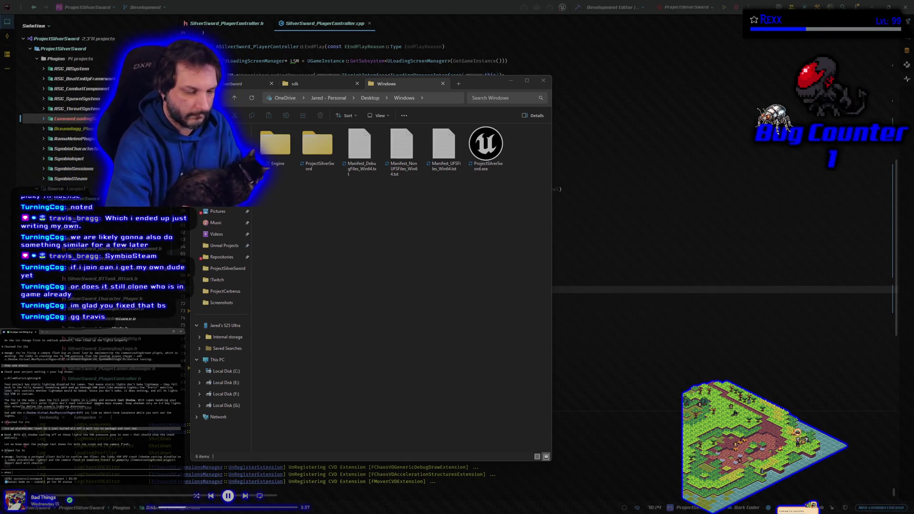
type(" i pa")
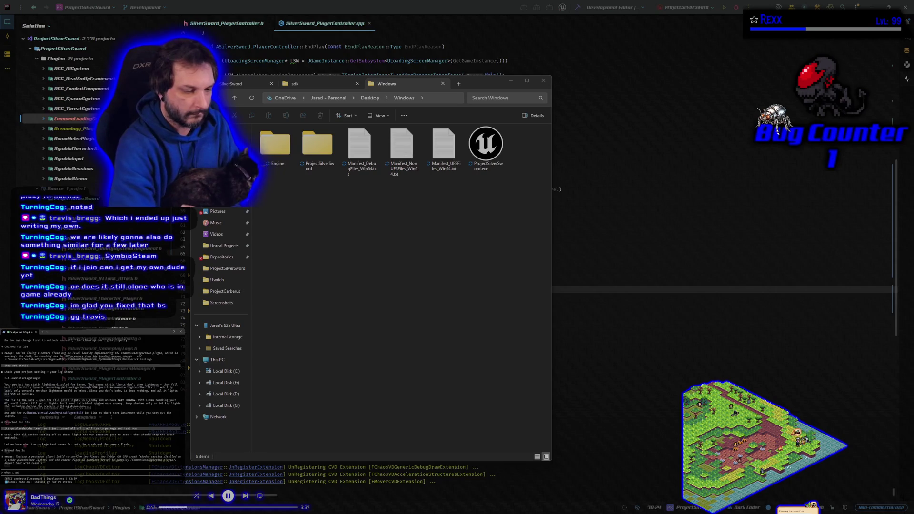
type("cka")
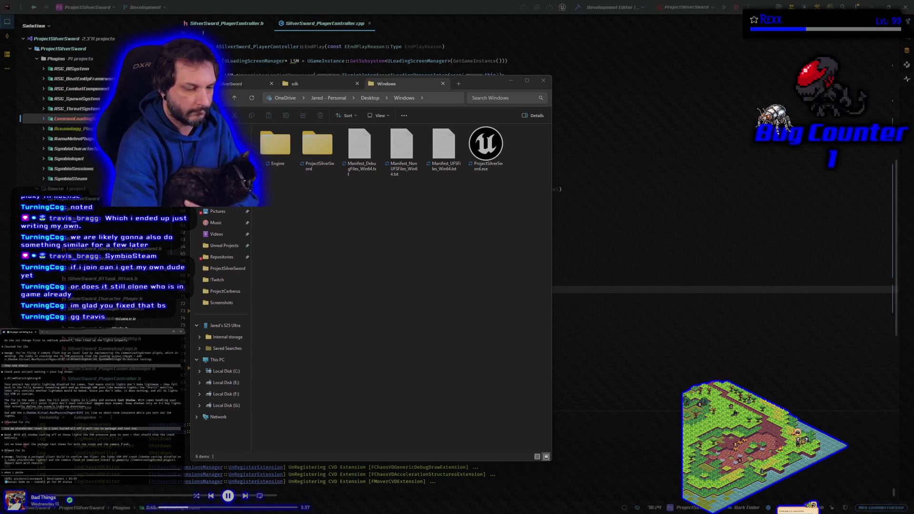
type("ge ic")
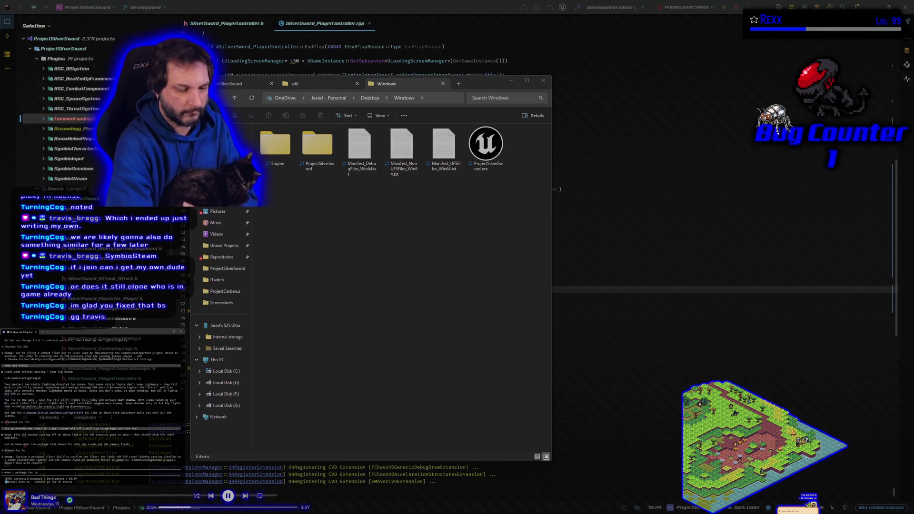
type("s re")
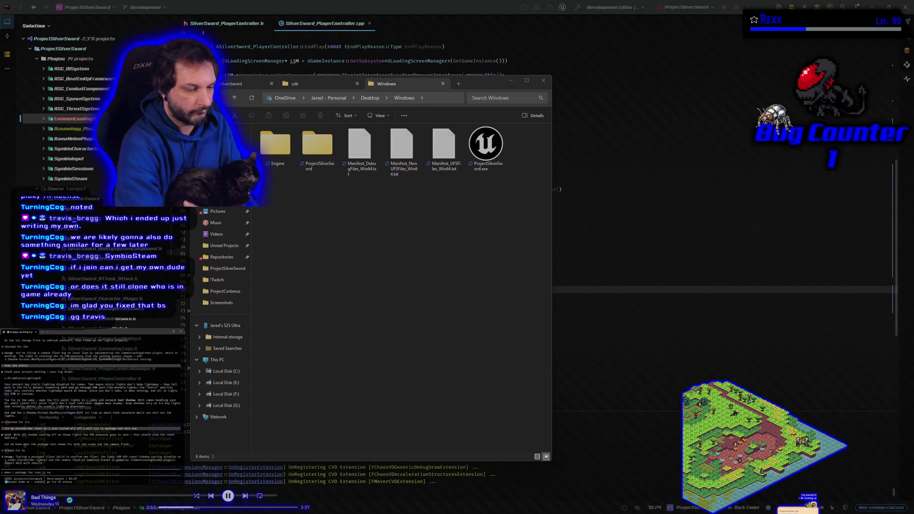
type("rting to")
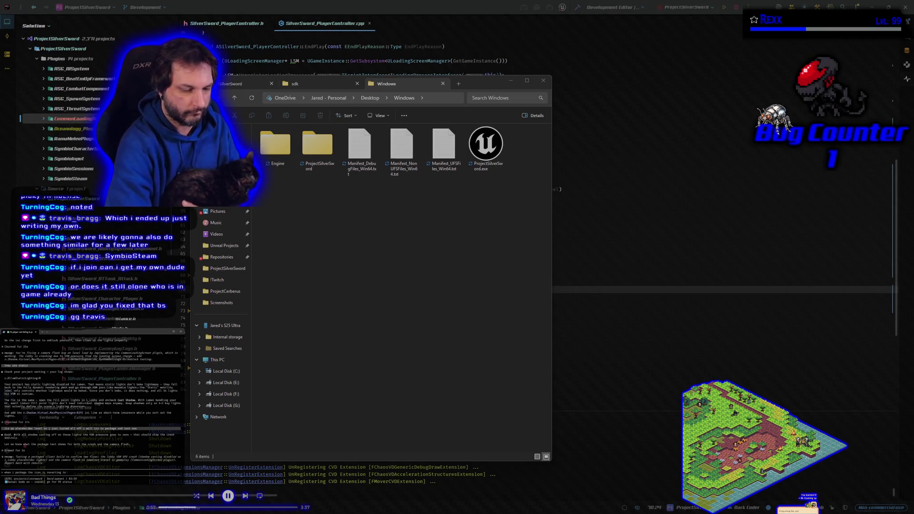
type("e default")
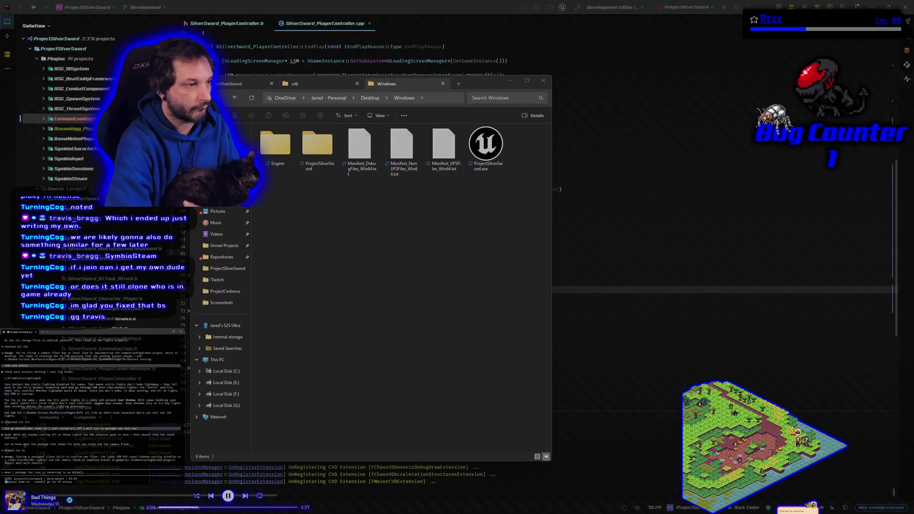
key("Return")
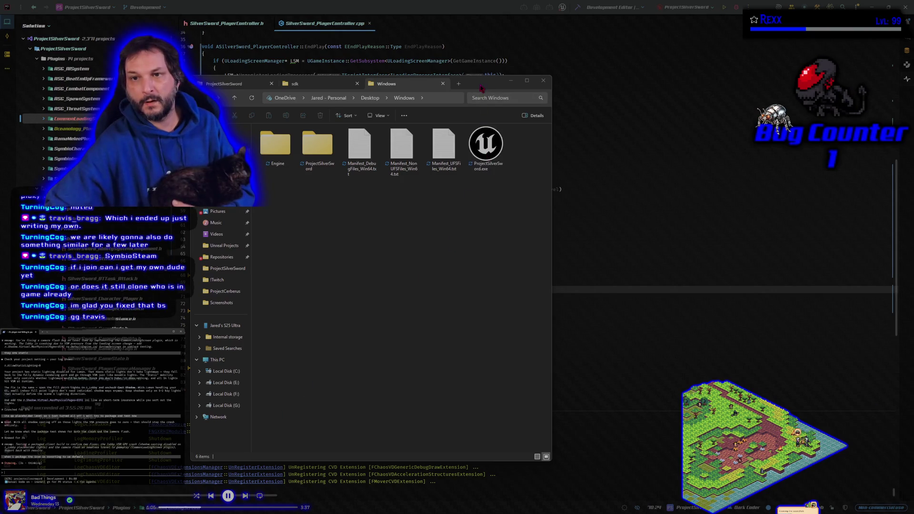
left_click(543, 80)
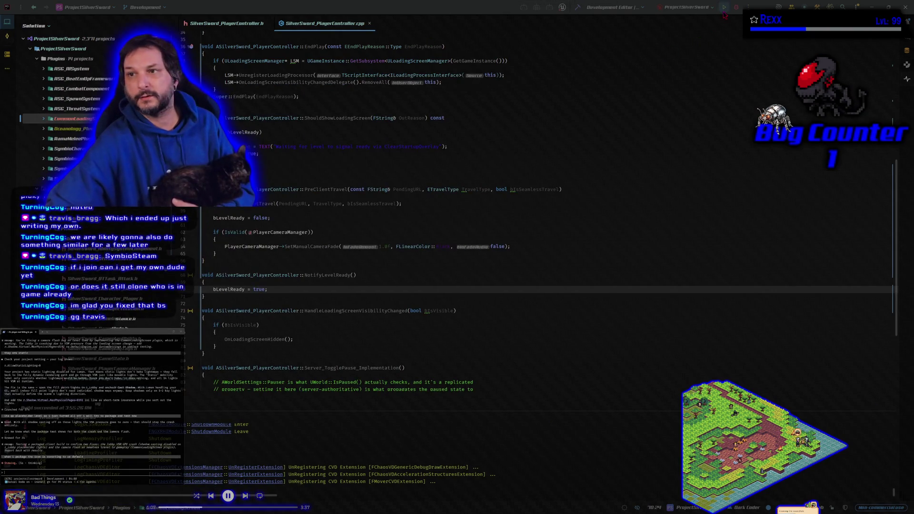
- Start the project build and preview the changed splash image in GitHub Desktop
key("ctrl+shift+b")
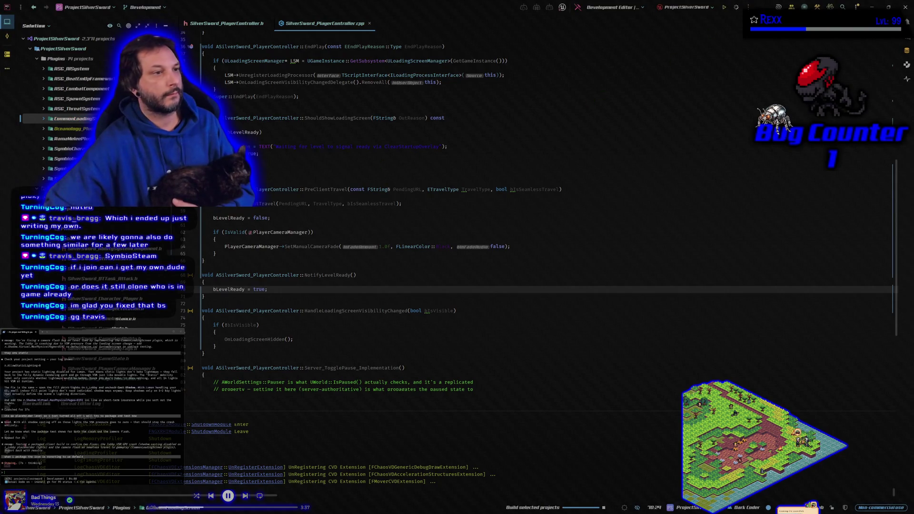
key("alt+Tab")
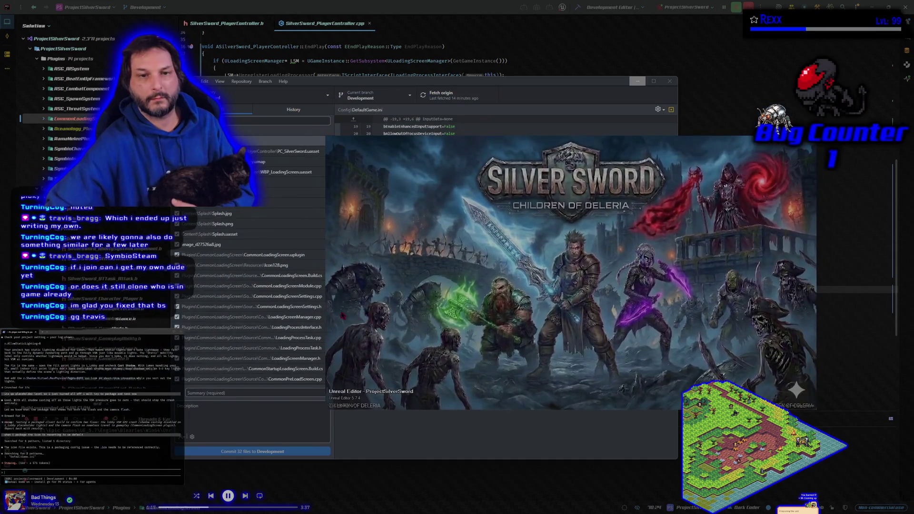
left_click(240, 246)
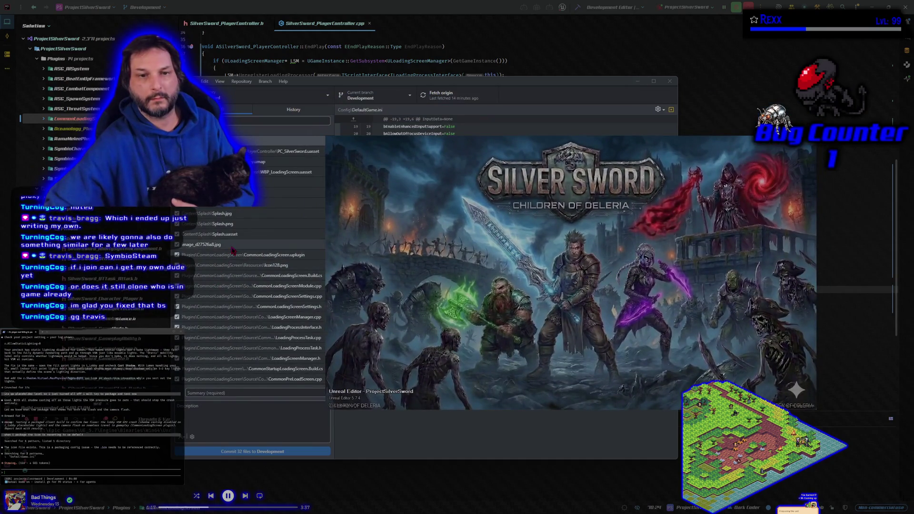
- Minimize GitHub Desktop while Unreal Editor reopens with WBP_LoadingScreen
left_click(638, 81)
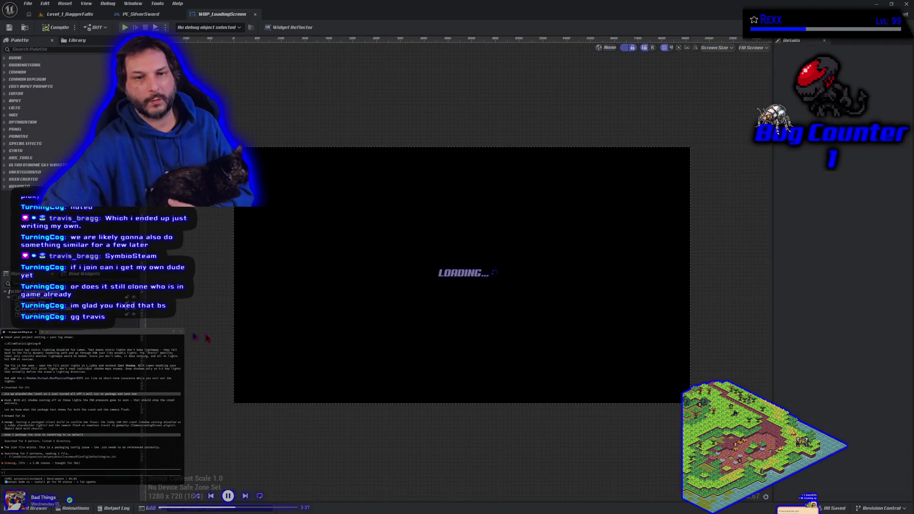
- Glance at PC_SilverSword's event graph, then open Project Settings from the Level_1_DaggerFalls view
left_click(146, 15)
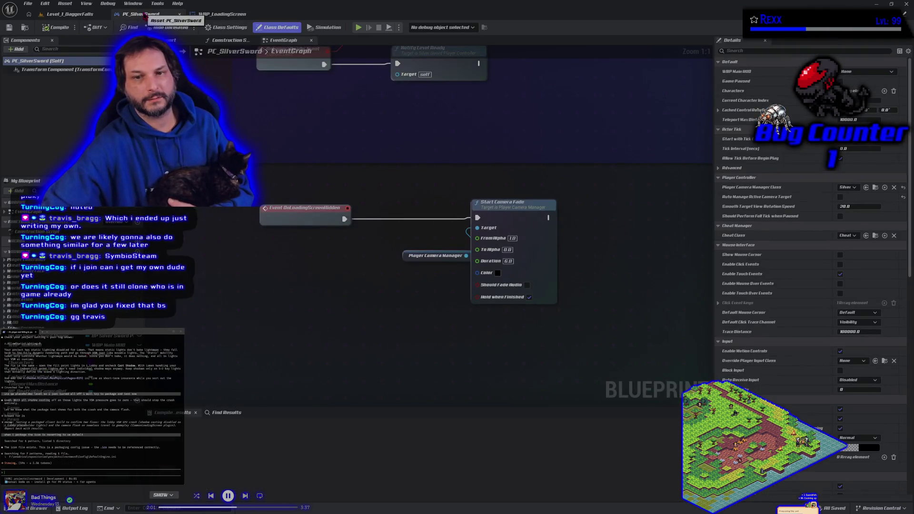
left_click(74, 14)
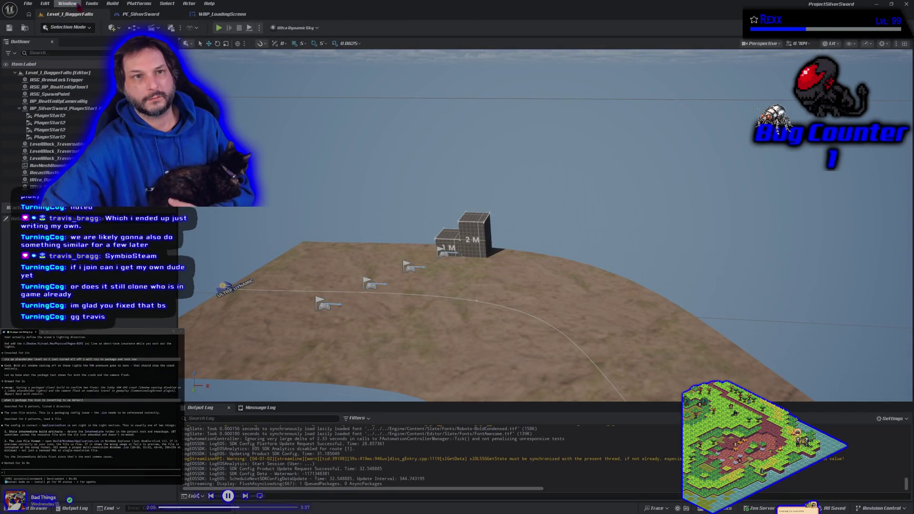
left_click(45, 3)
left_click(76, 107)
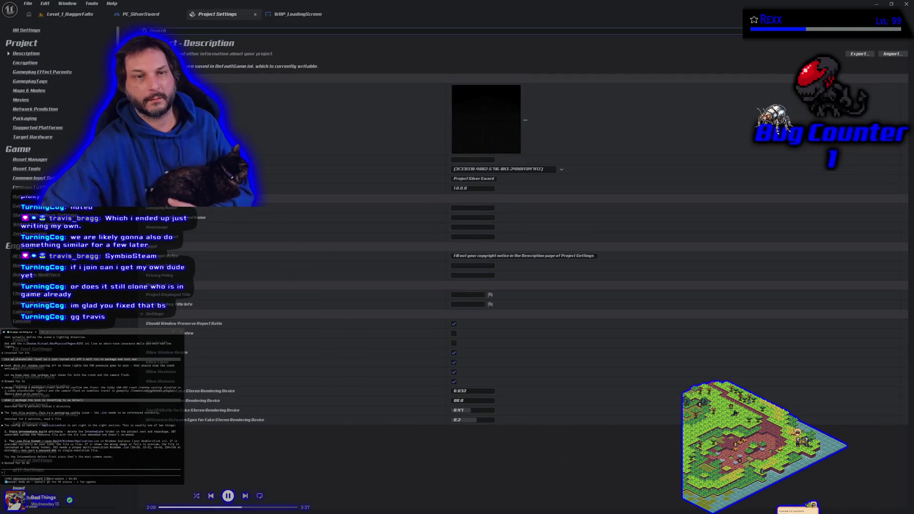
- Filter Project Settings to 'icon', check the Windows sword game icon, then switch to GitHub Desktop
type("icon")
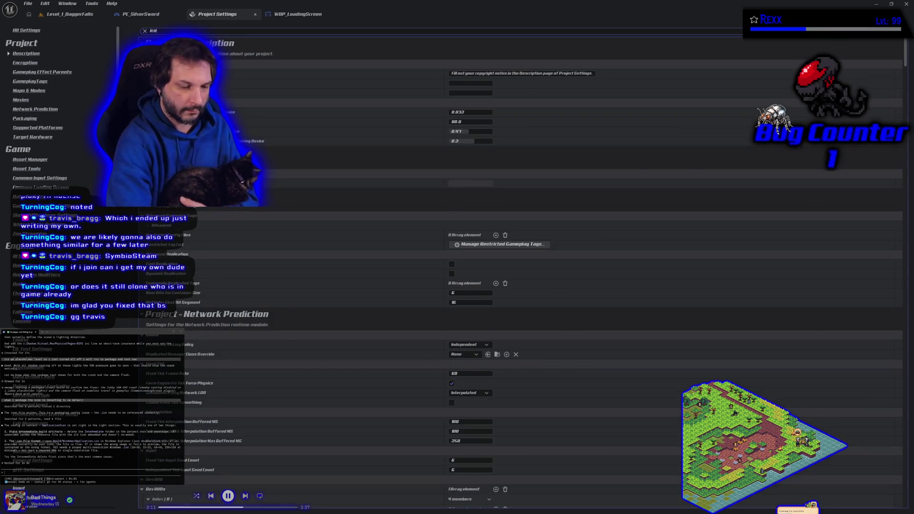
scroll(517, 172, "down", 5)
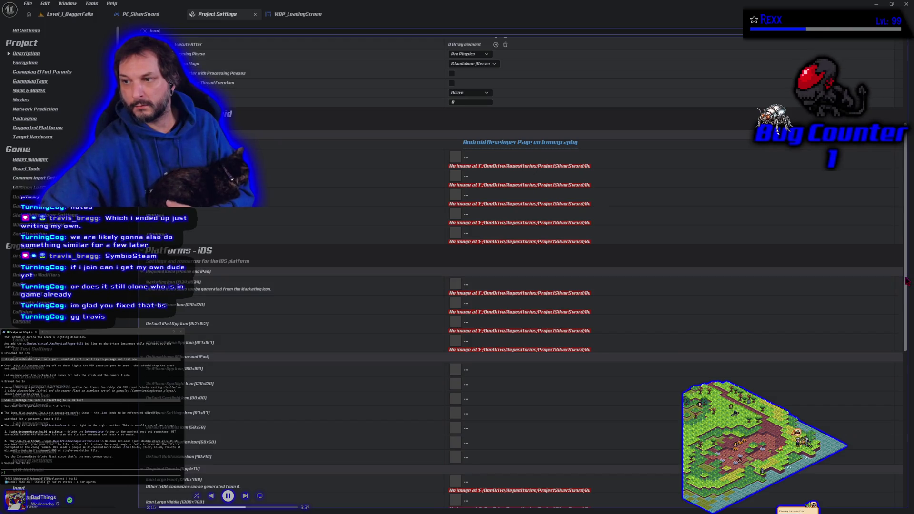
mouse_move(910, 282)
left_mouse_down()
mouse_move(785, 395)
mouse_move(630, 506)
left_mouse_up()
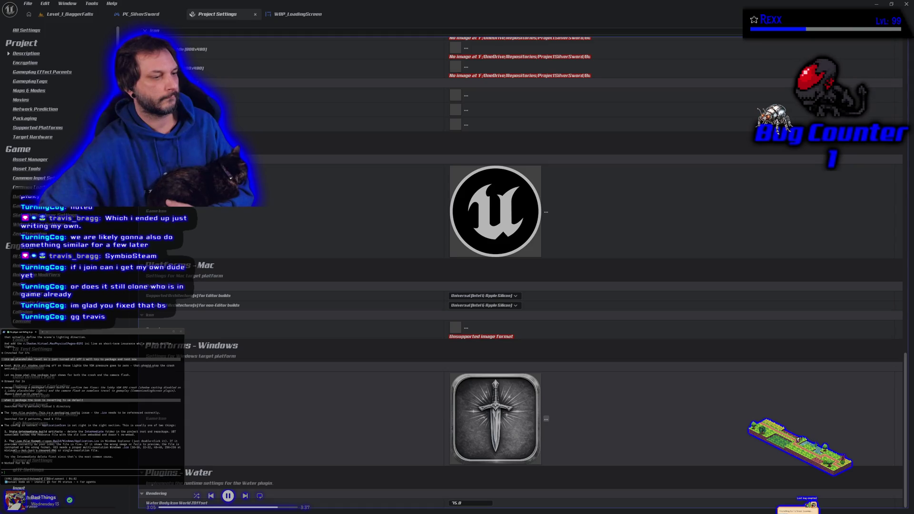
key("alt+Tab")
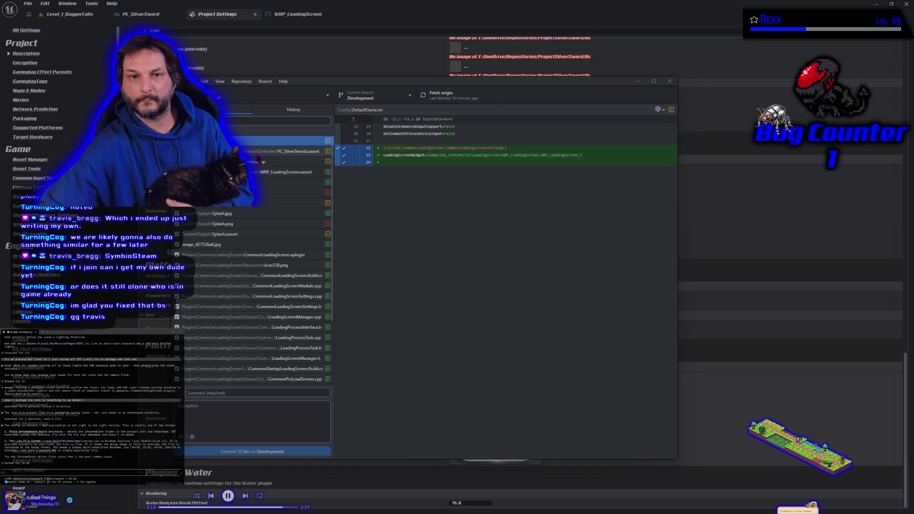
- Review the changed Splash.jpg, Splash.png and Splash.uasset splash files
left_click(247, 214)
left_click(245, 223)
left_click(245, 204)
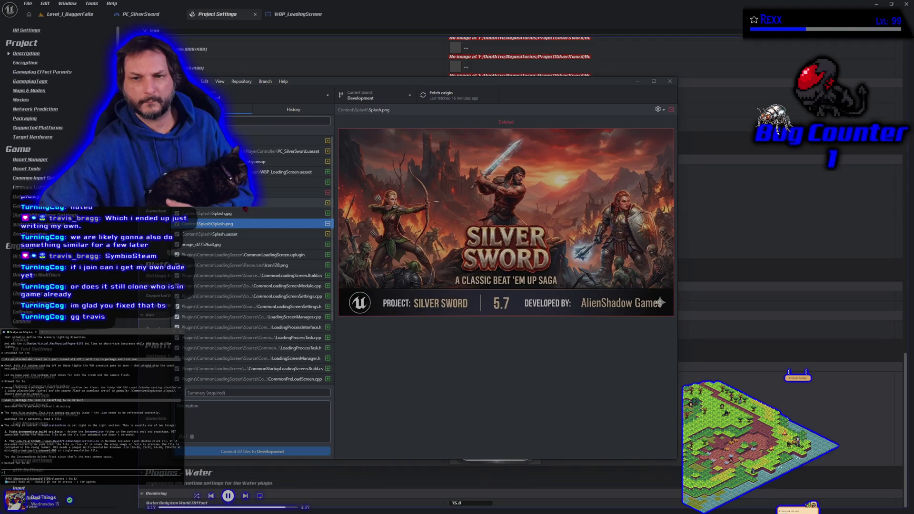
key("Up")
left_click(245, 214)
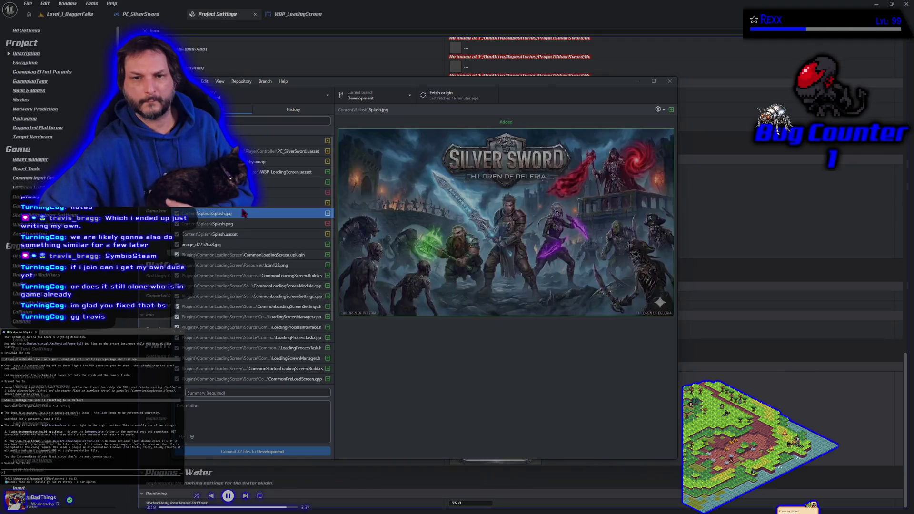
key("Down")
left_click(245, 235)
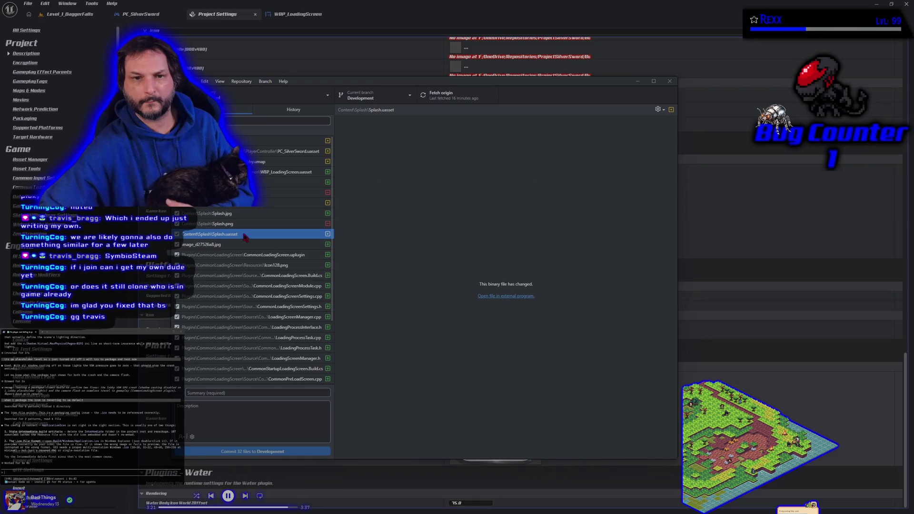
- Review the new Icon128.png plugin icon plus the .uproject and Build.cs diffs, then minimize
left_click(240, 268)
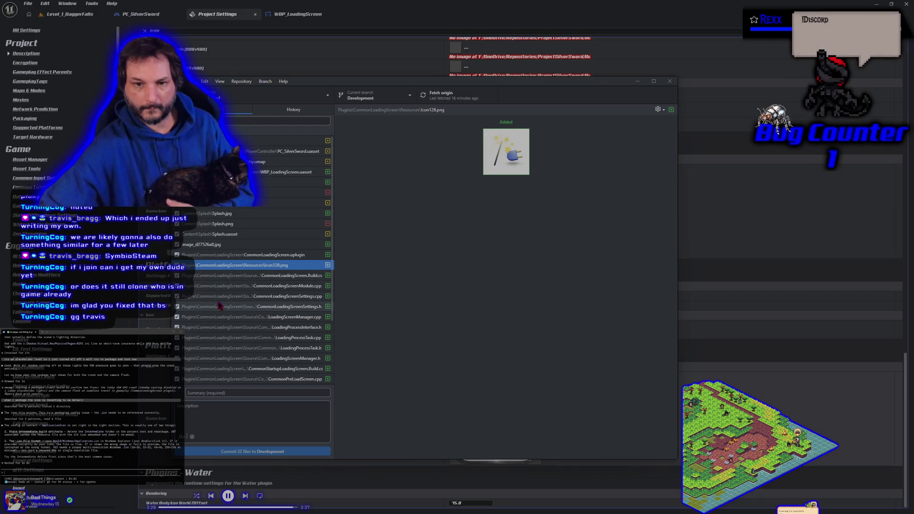
scroll(220, 305, "down", 3)
scroll(220, 306, "down", 1)
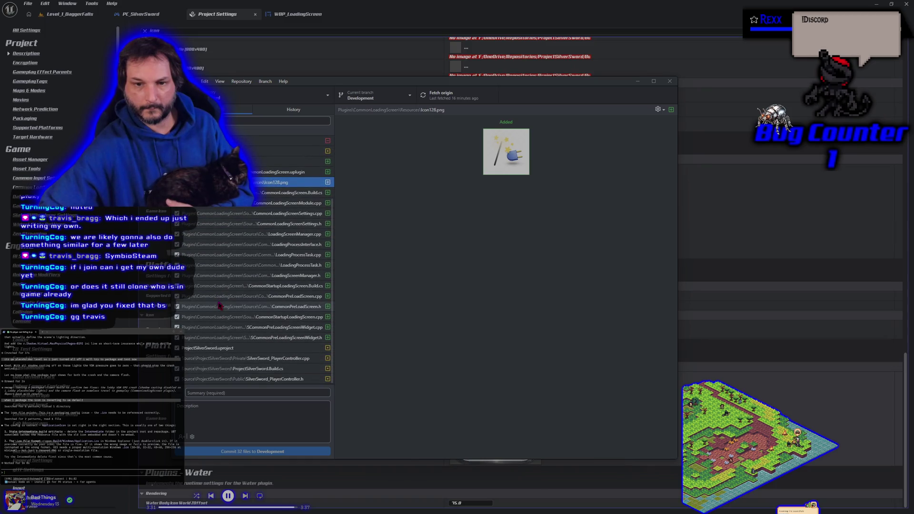
left_click(236, 348)
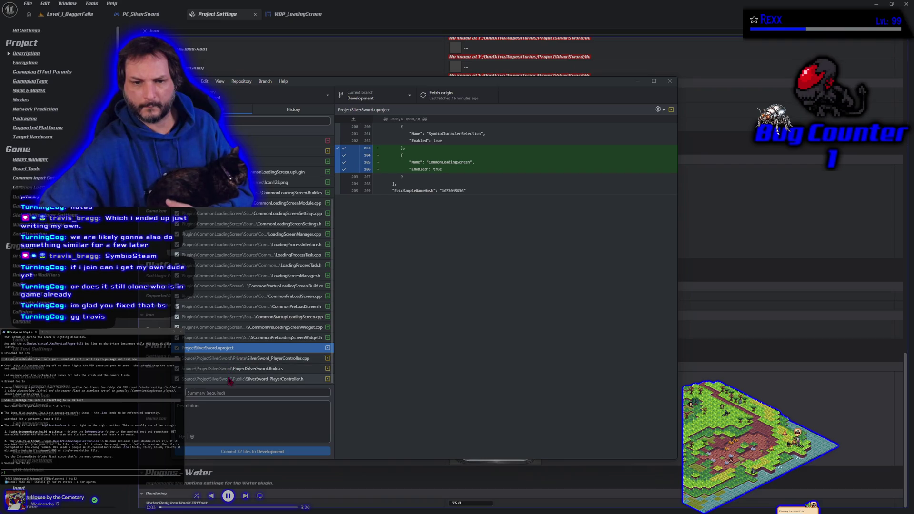
left_click(228, 370)
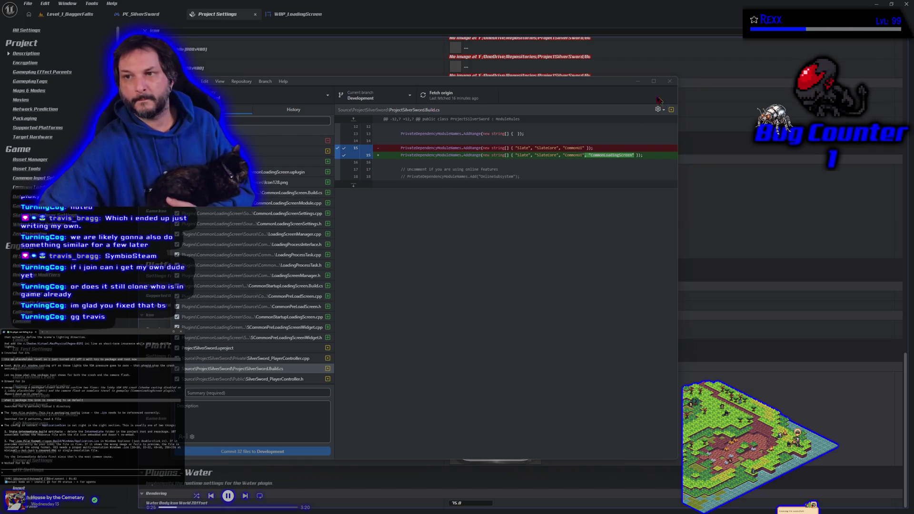
left_click(637, 81)
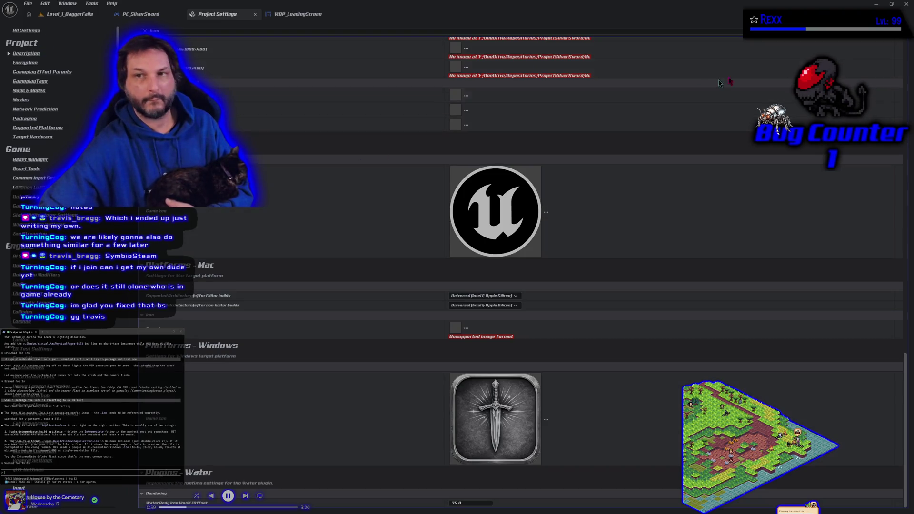
- Close Unreal Editor so the project files can be regenerated
left_click(906, 4)
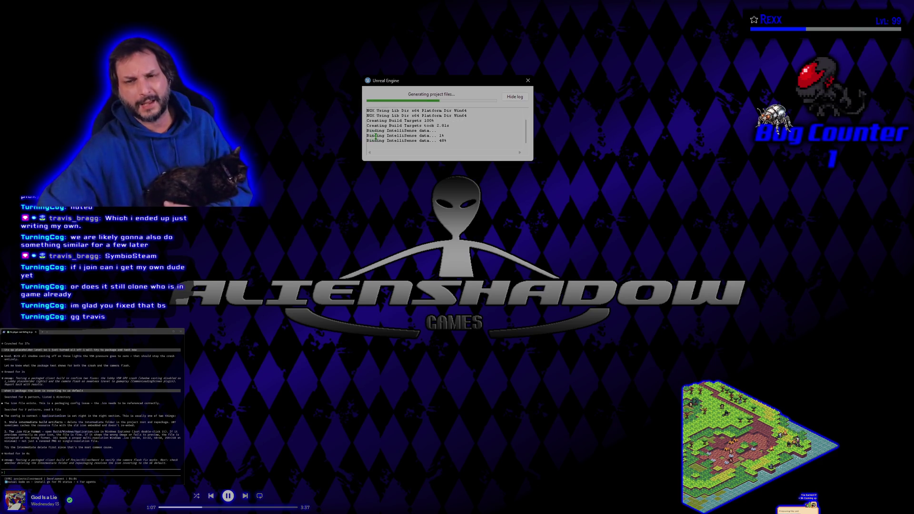
- Move the project-generation progress window aside, then switch to the uncommitted changes
mouse_move(461, 88)
left_mouse_down()
mouse_move(472, 98)
mouse_move(476, 87)
mouse_move(466, 84)
left_mouse_up()
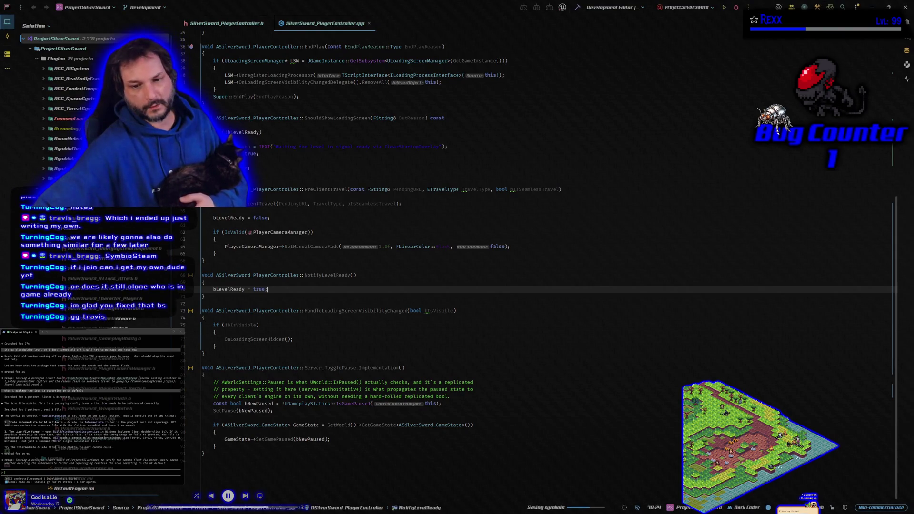
key("alt+Tab")
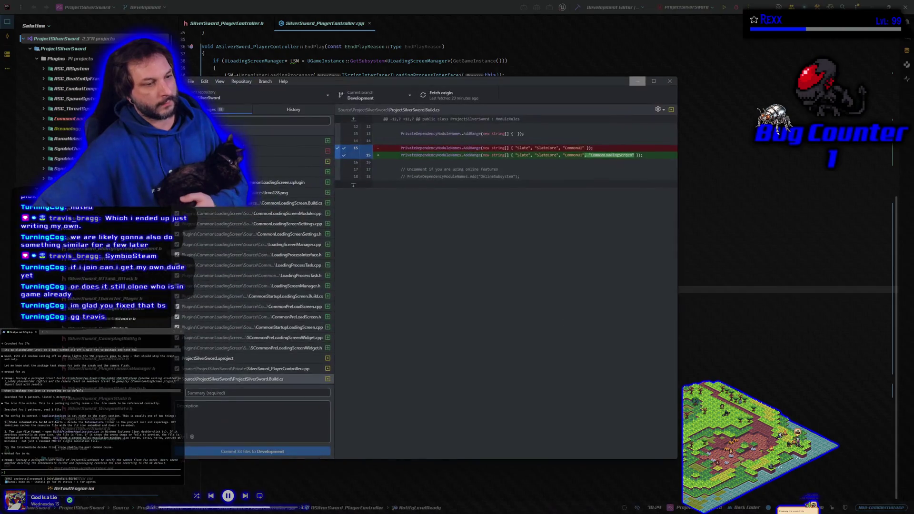
- Preview the deleted Build\Windows\Application.ico sword icon and approve a git status check
scroll(297, 199, "up", 3)
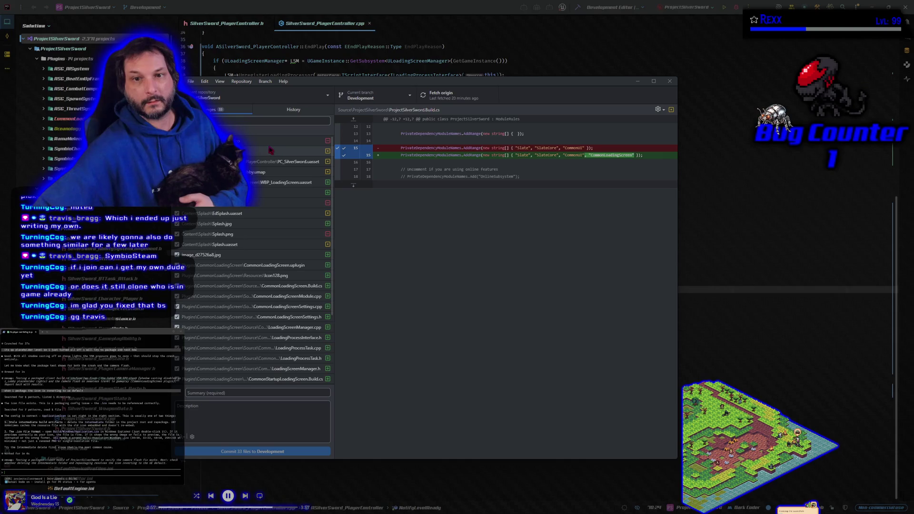
left_click(271, 141)
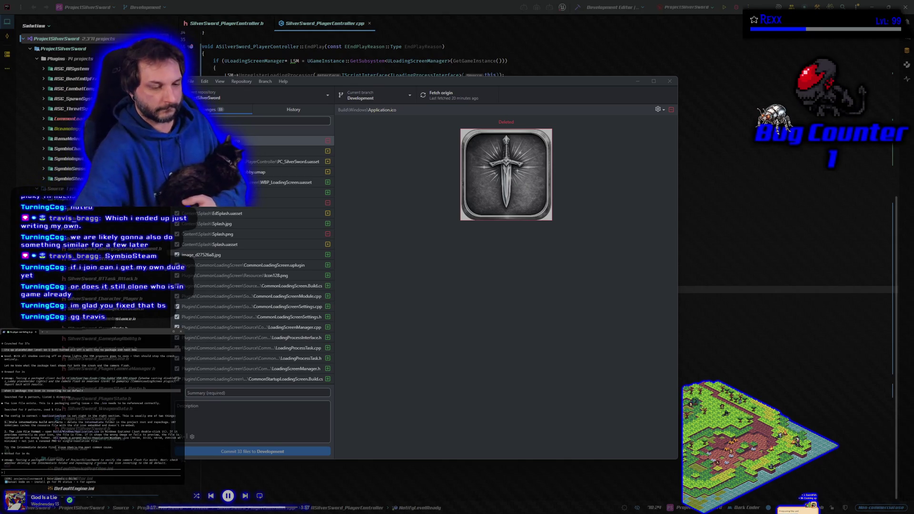
type("rer")
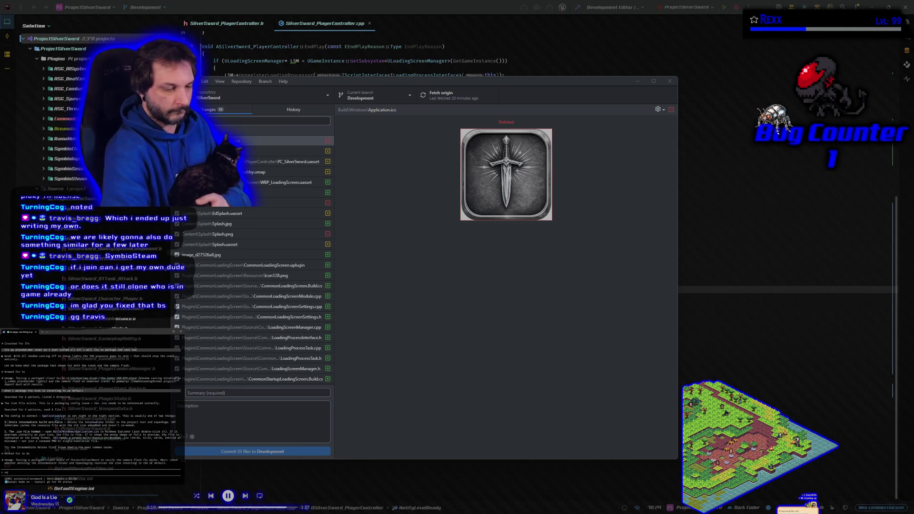
type("un")
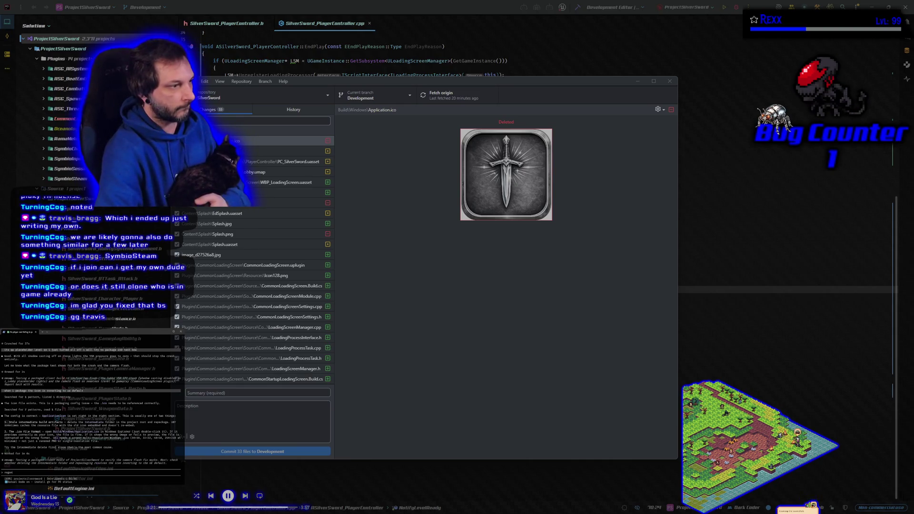
type(" and")
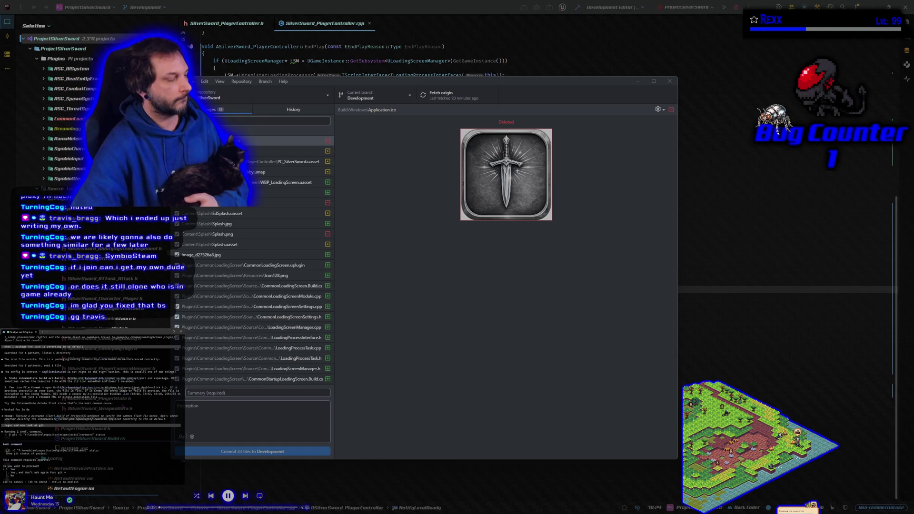
key("Return")
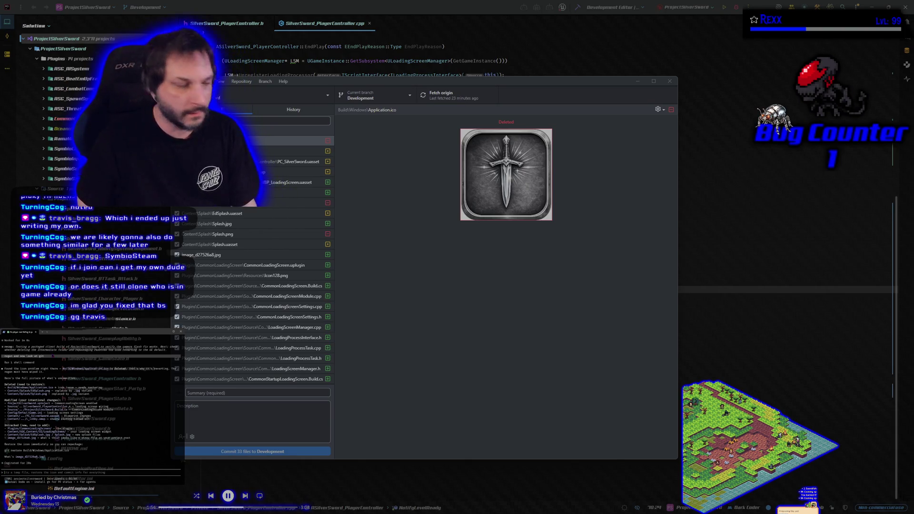
type("i thijnk")
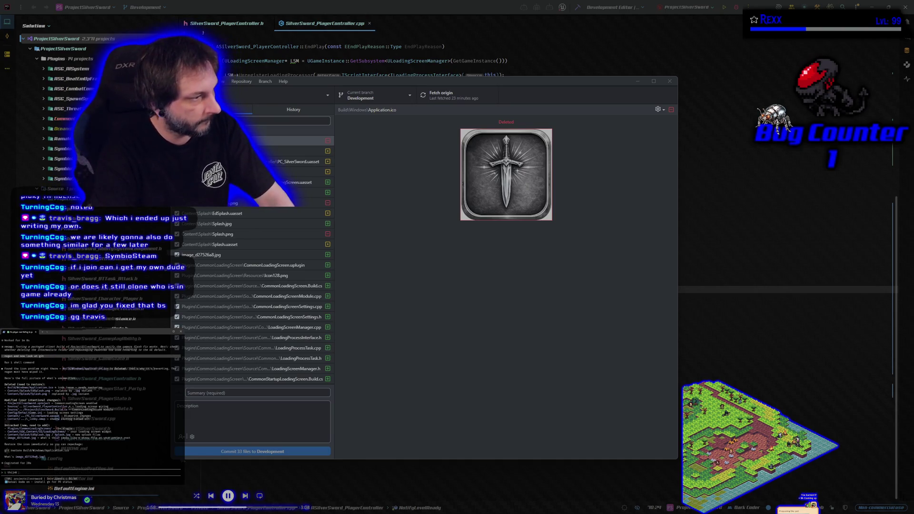
type(" i")
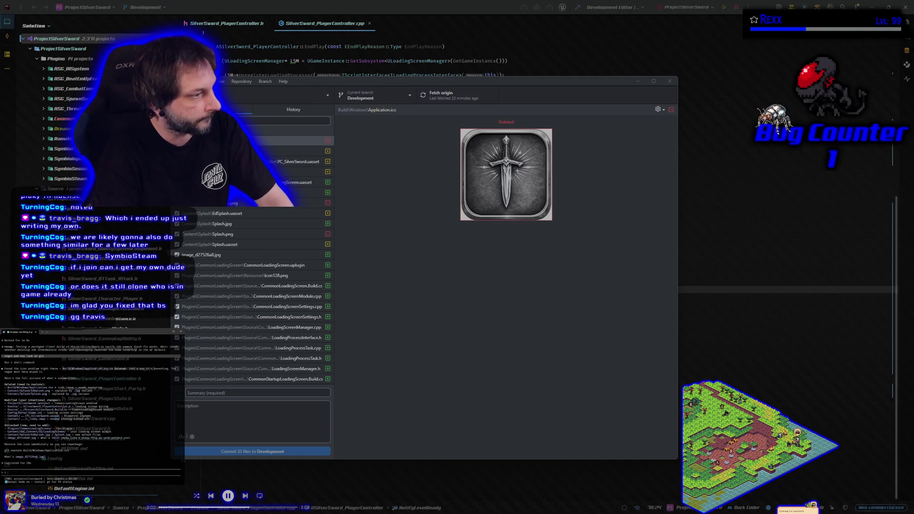
type(" last")
type("scarded the d")
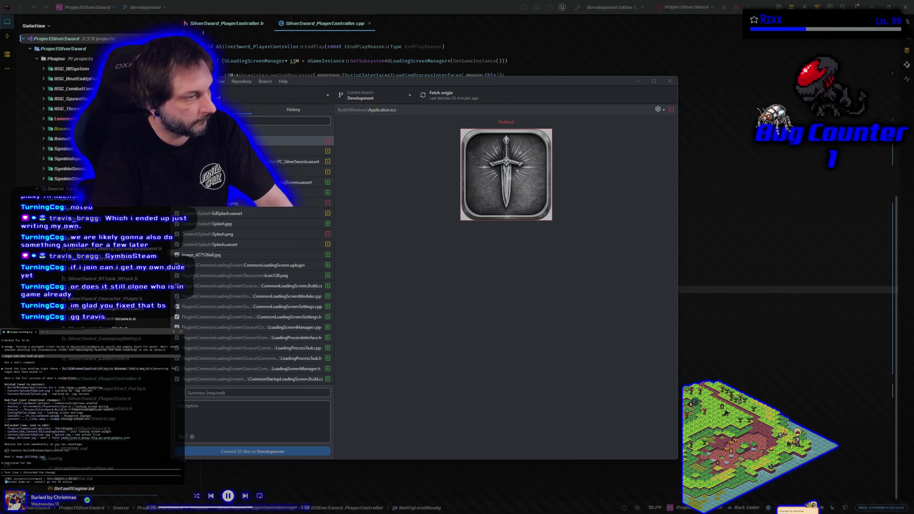
type(" and it kiept")
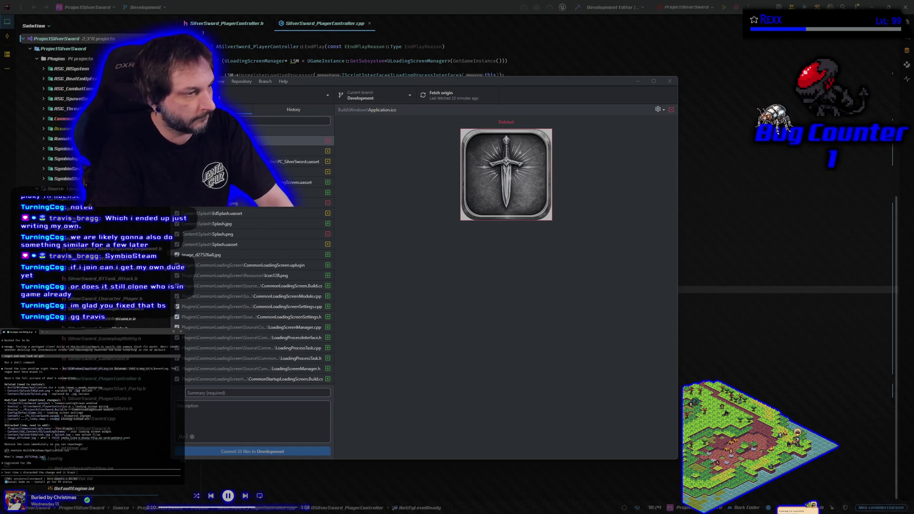
type(" d")
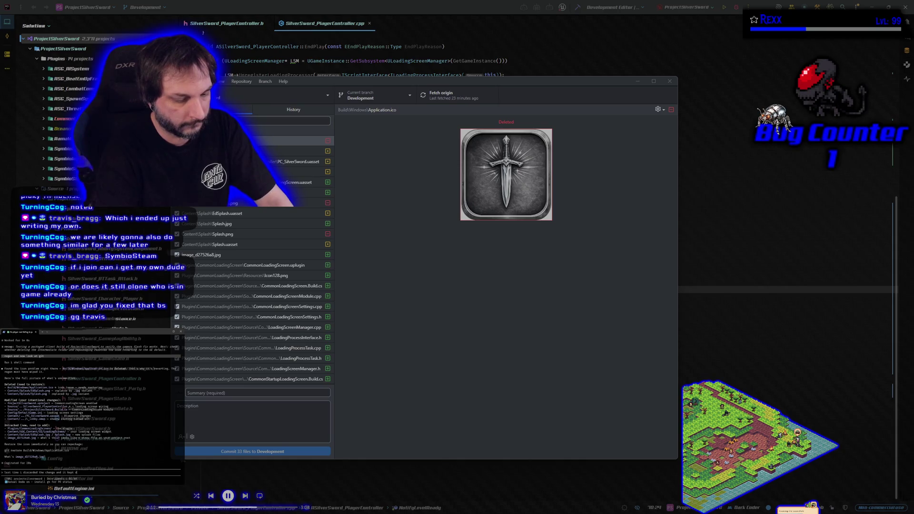
type("efang to ue")
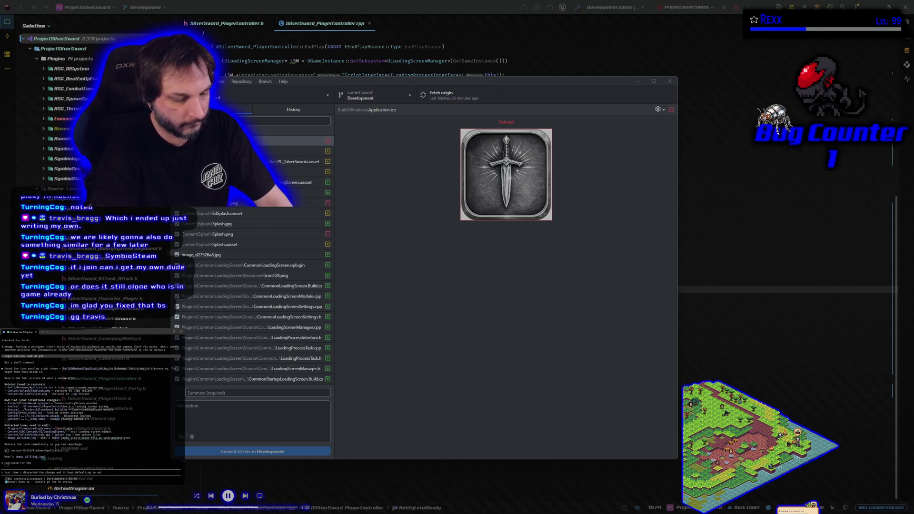
type("s")
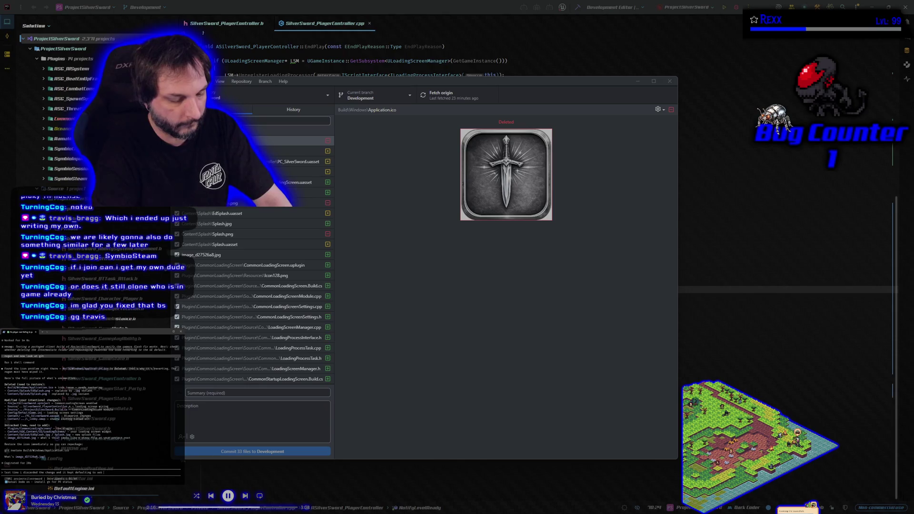
type(" so i think this time we should just")
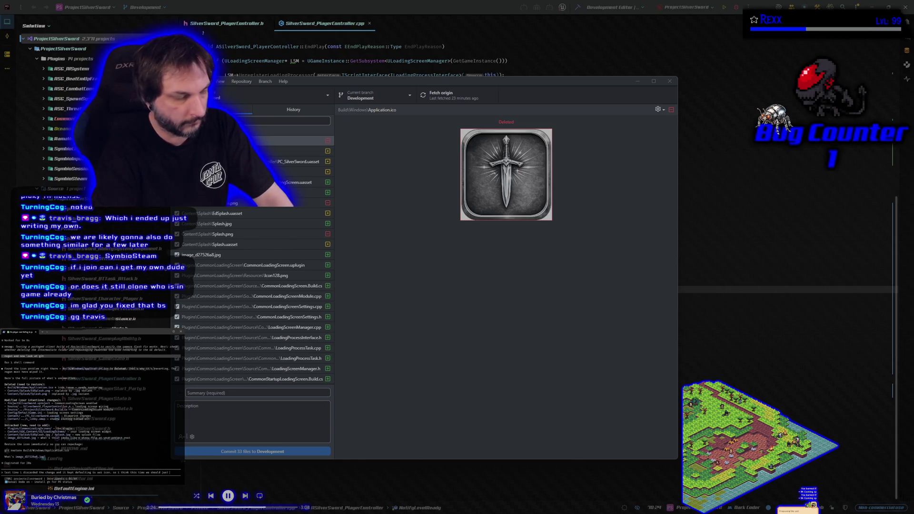
- Tell the terminal assistant that the deleted Application.ico broke things, then minimize GitHub Desktop
type(" load the editor and check it")
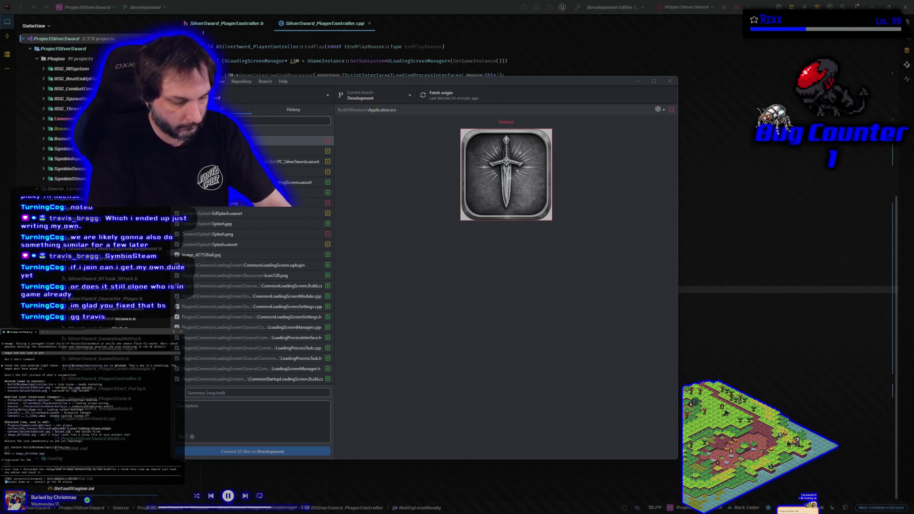
key("Return")
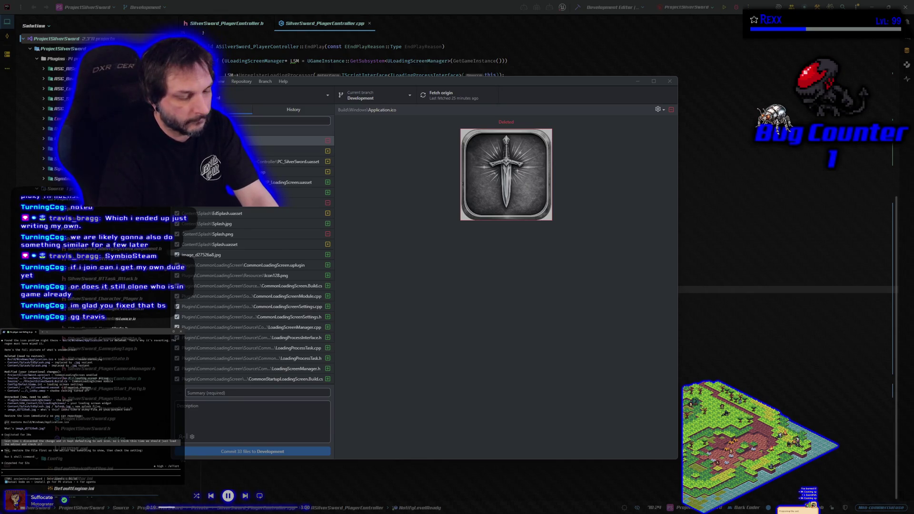
key("BackSpace")
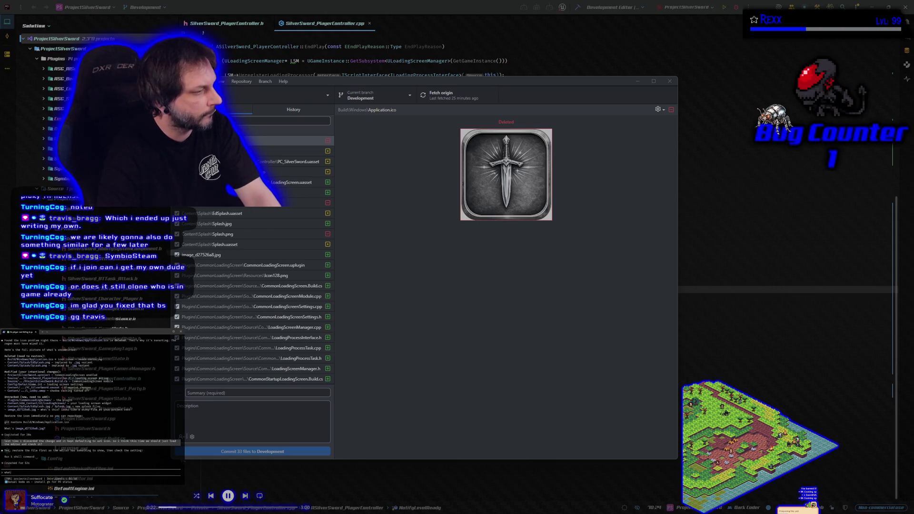
type("no thats ")
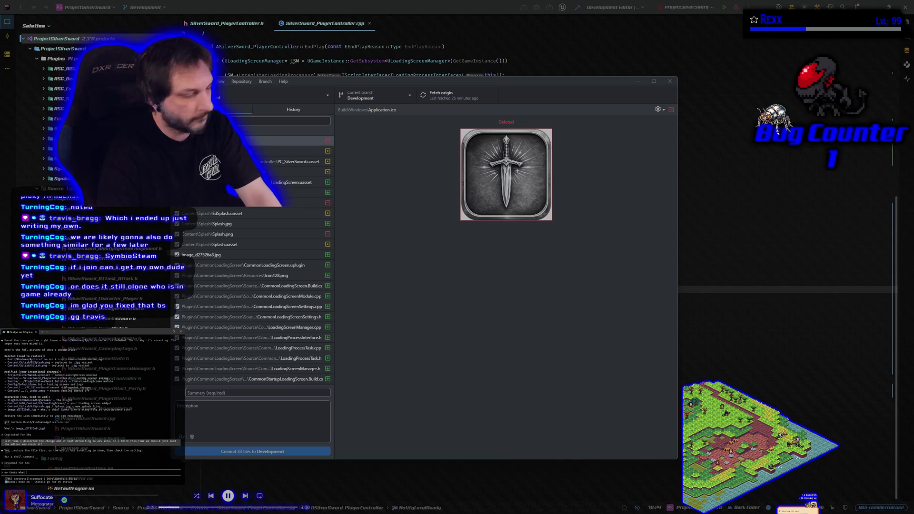
type("e let me check the editor first")
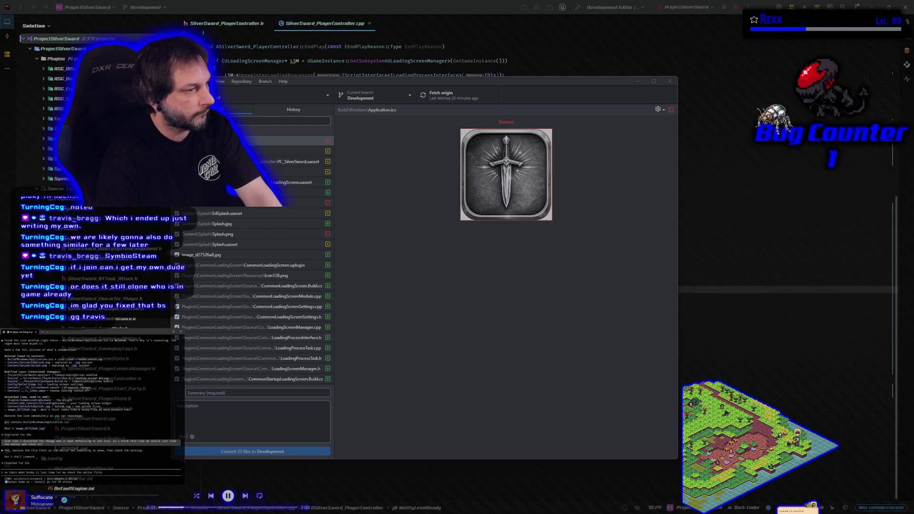
key("Return")
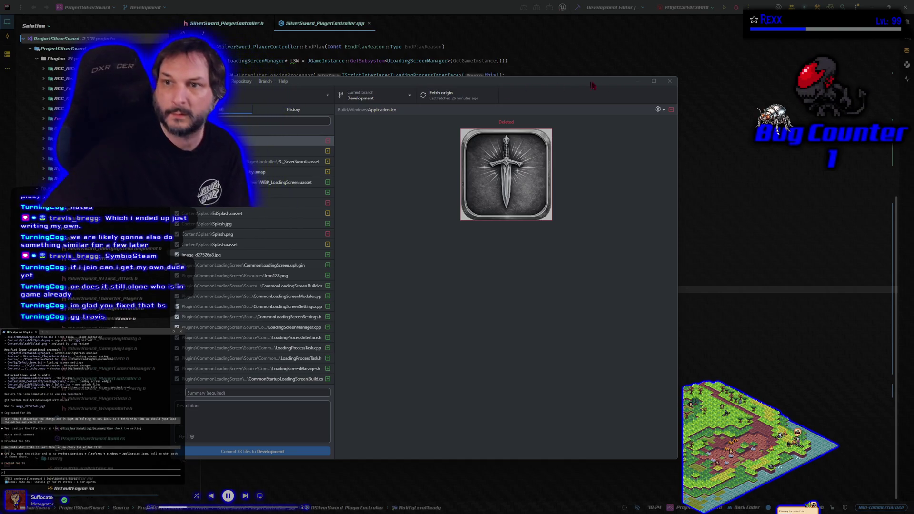
left_click(637, 81)
- Reply 'it shows the right path' and build the ProjectSilverSwordEditor target in Rider, succeeding in 78.50 seconds
left_click(135, 404)
type("it shows the right path")
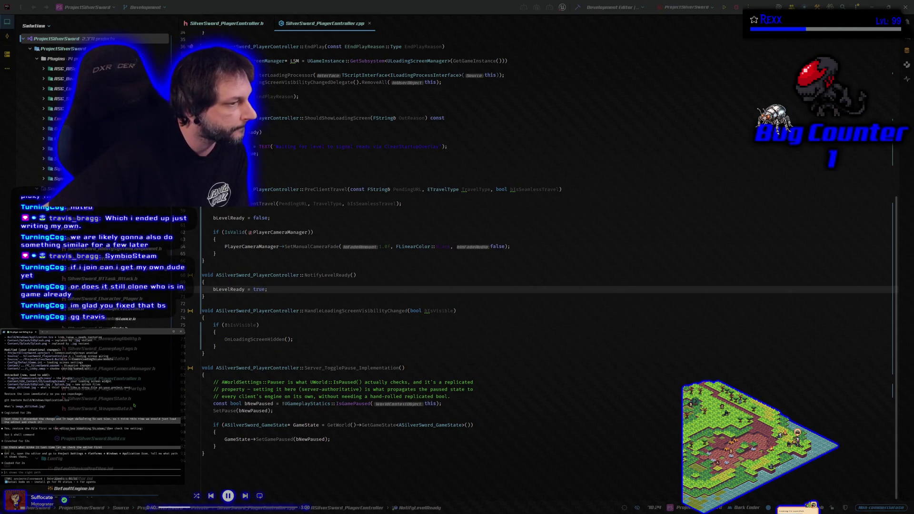
left_click(578, 7)
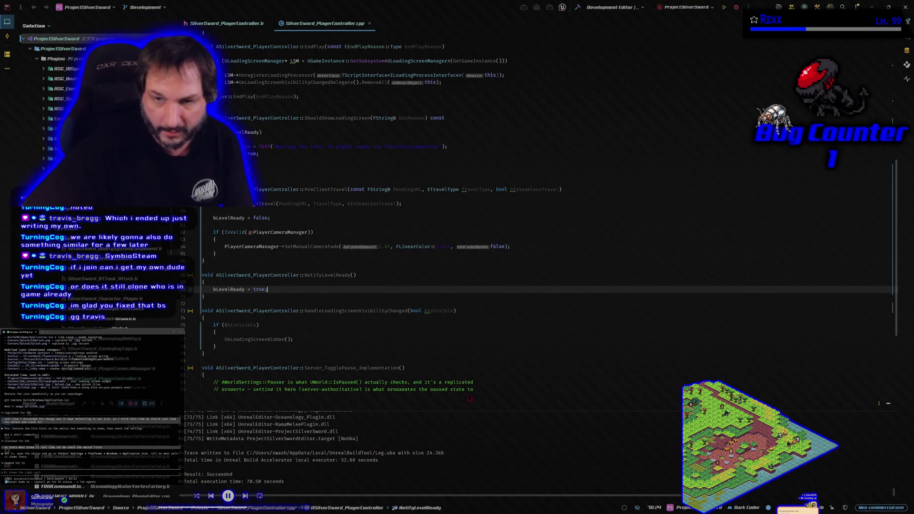
- Relaunch the rebuilt project and bring up Project Settings on the Project Description page
left_click(577, 7)
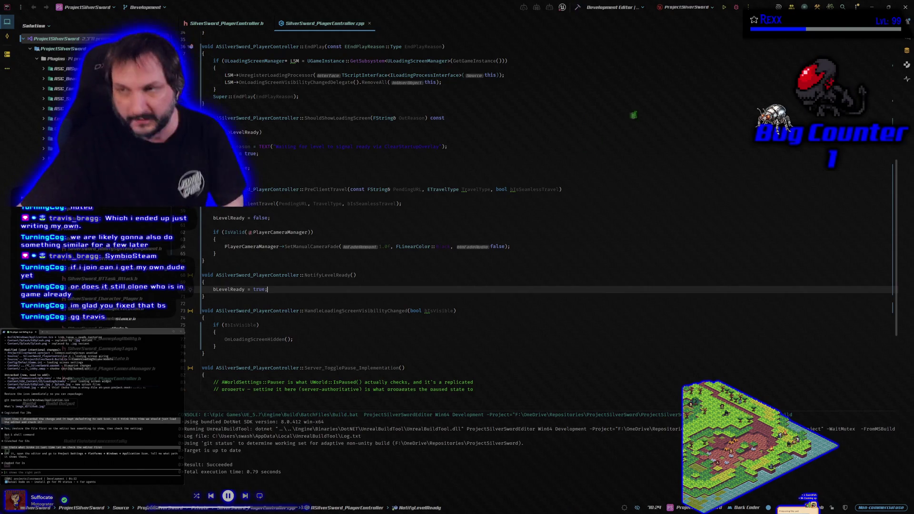
left_click(736, 7)
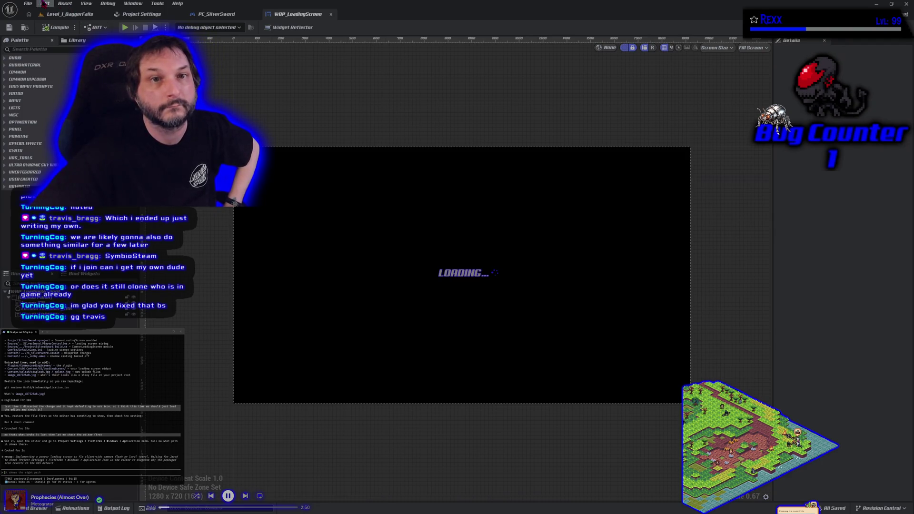
left_click(158, 16)
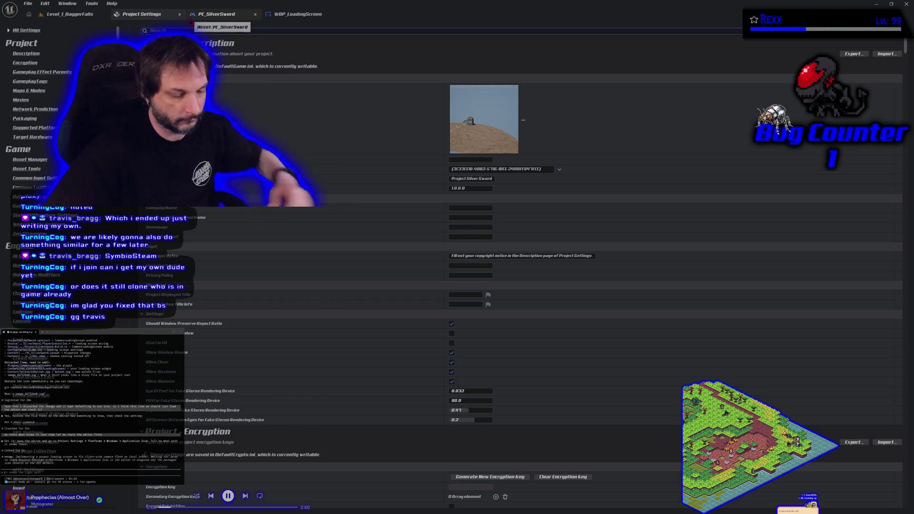
- Filter Project Settings by 'icon' to check the Windows sword icon, then return to Level_1_DaggerFalls
type("icon")
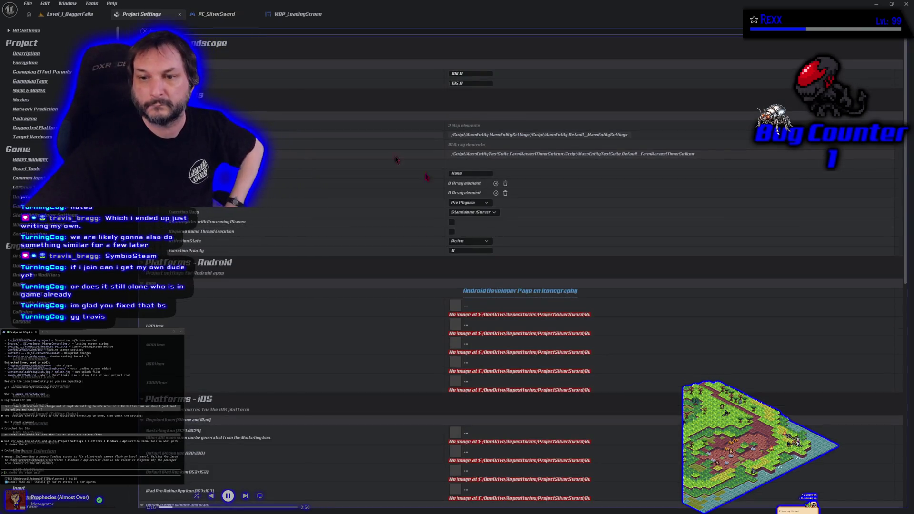
scroll(638, 249, "down", 2)
scroll(638, 250, "down", 10)
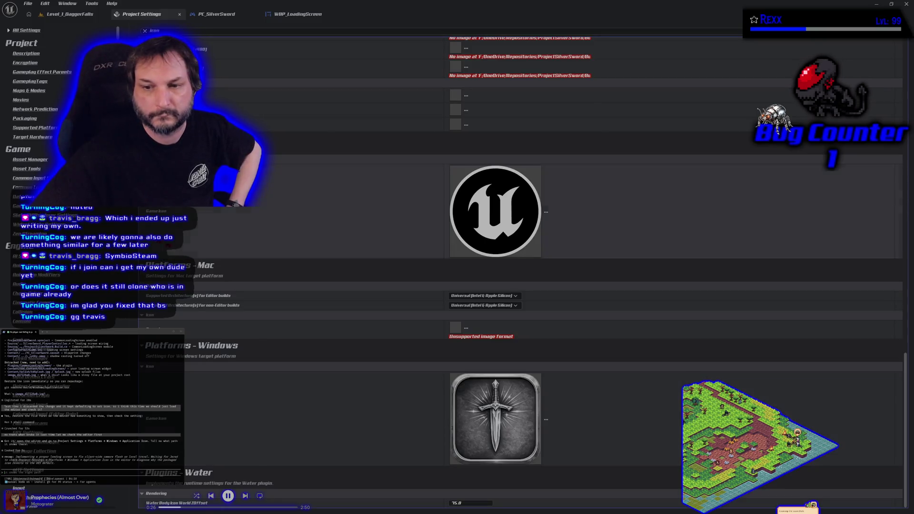
left_click(76, 14)
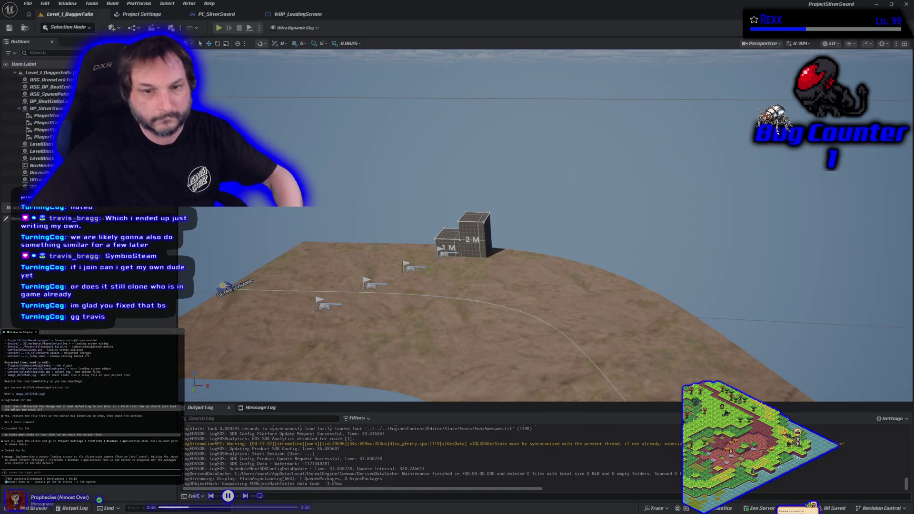
left_click(139, 4)
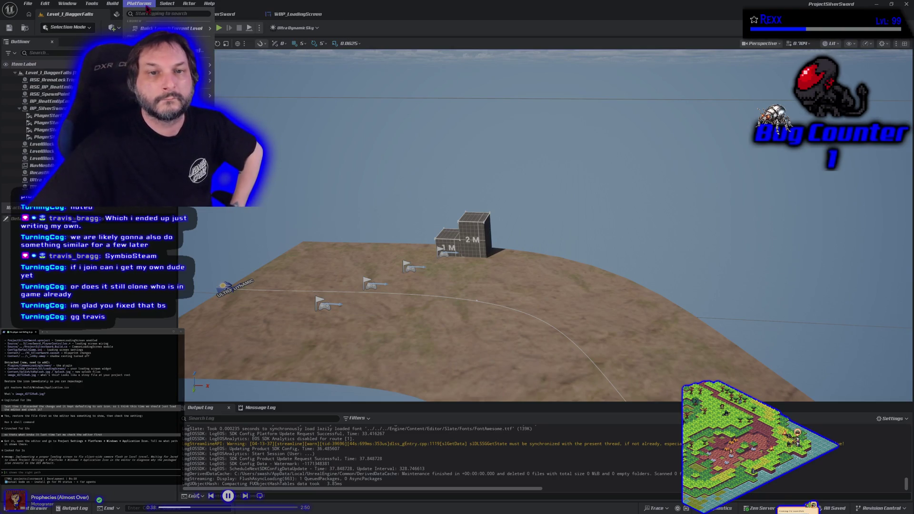
- Package the project for Windows to the desktop and wait for BUILD SUCCESSFUL in the log
mouse_move(190, 81)
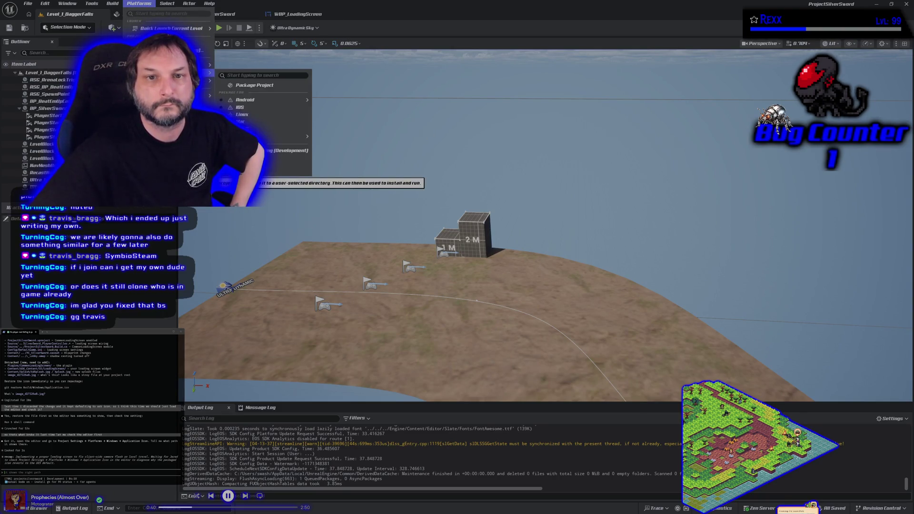
left_click(249, 93)
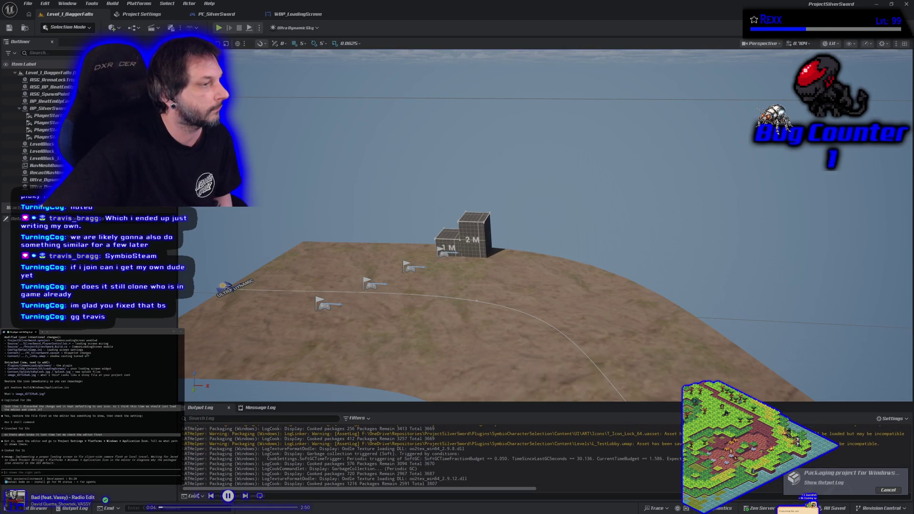
key("XF86AudioPlay")
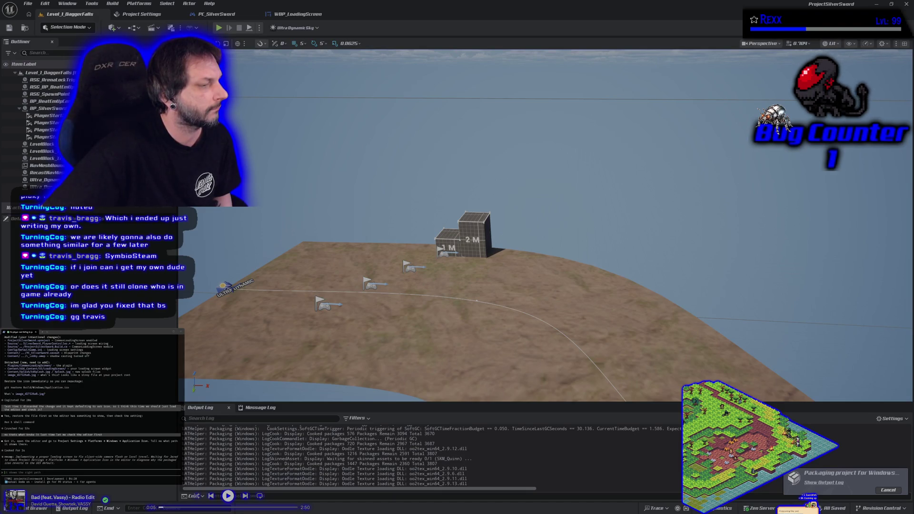
key("XF86AudioNext")
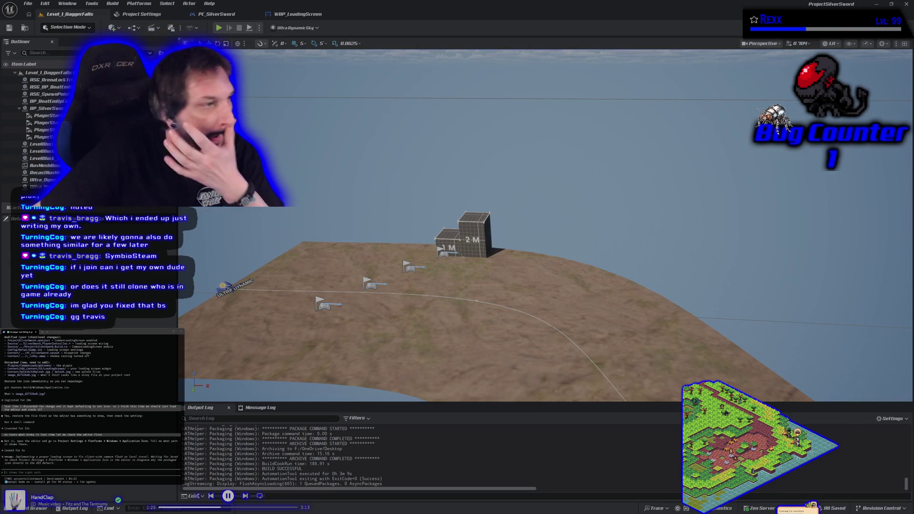
- Reopen Project Settings and filter its entries with the search term 'ic'
left_click(149, 18)
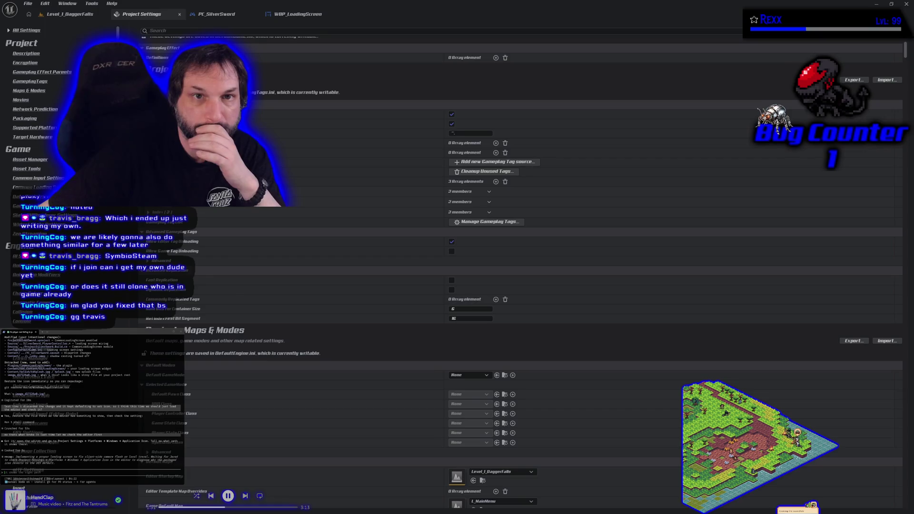
left_click(164, 31)
type("ic")
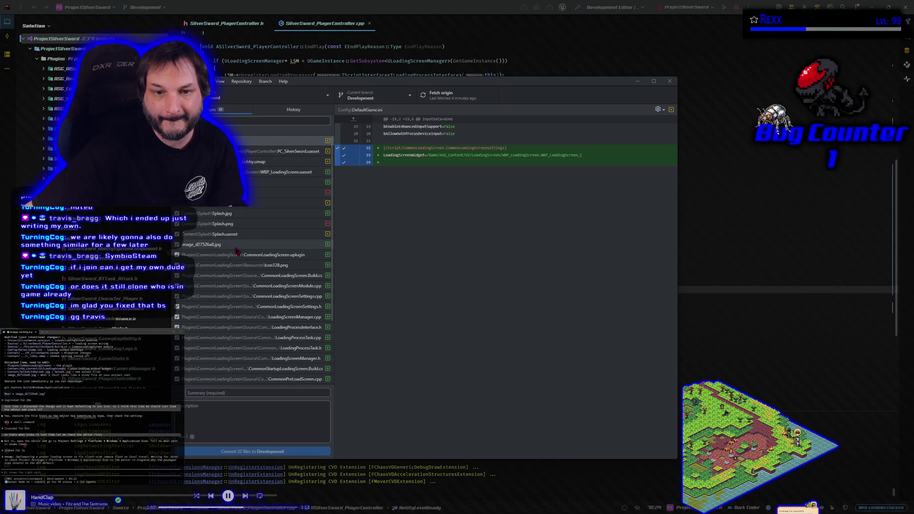
scroll(236, 251, "down", 3)
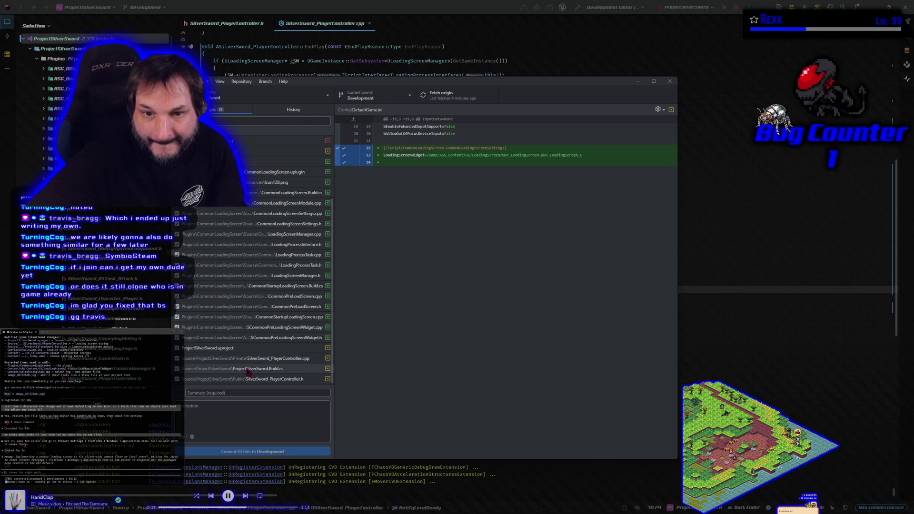
scroll(247, 373, "up", 2)
left_click(242, 218)
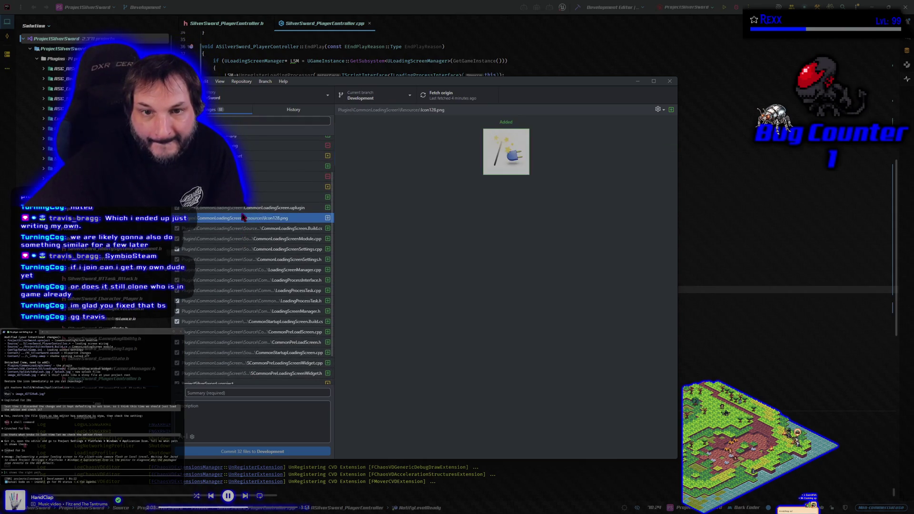
scroll(241, 290, "up", 3)
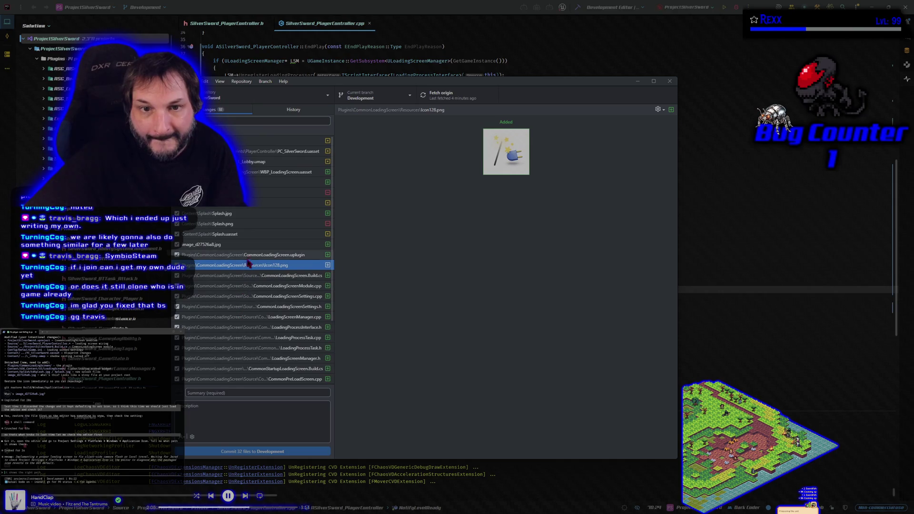
left_click(253, 140)
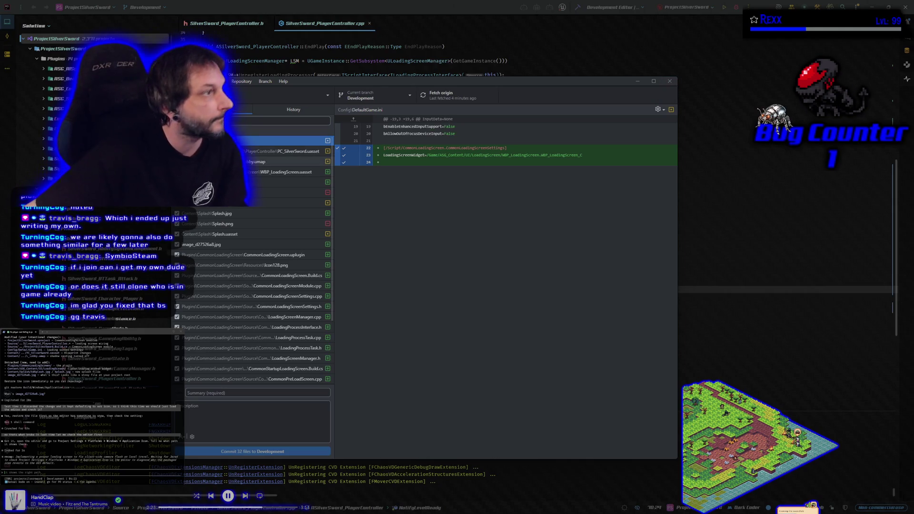
- Reply to the assistant that the setting was default and is now set to the project's own value
key("alt+Tab")
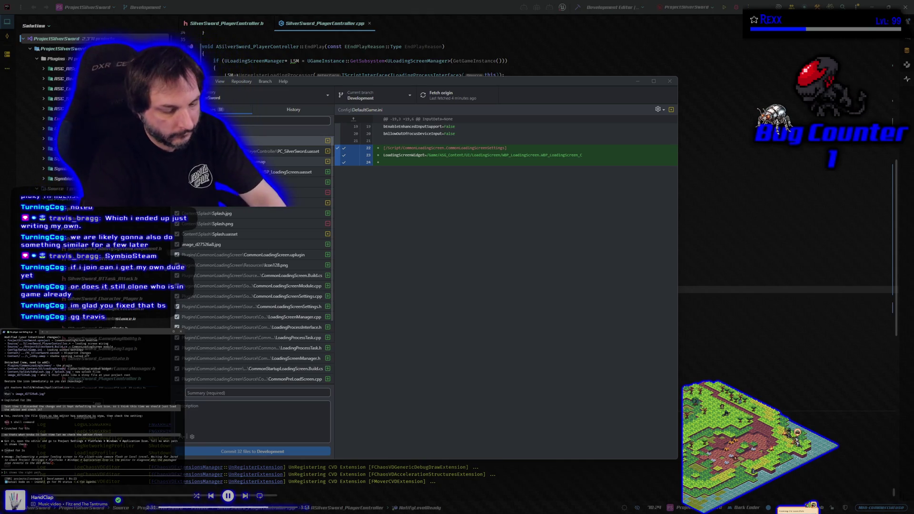
type("it was defau")
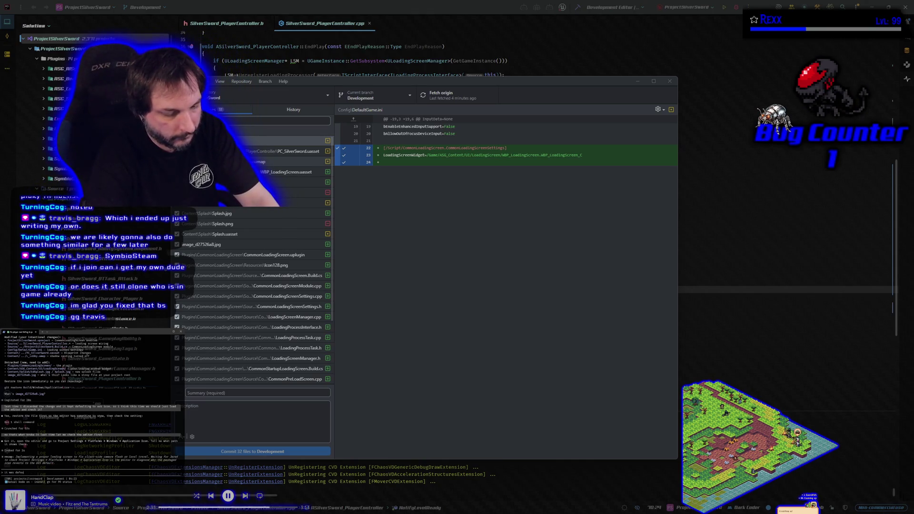
type("lt, so i set it to our icon and it still packag")
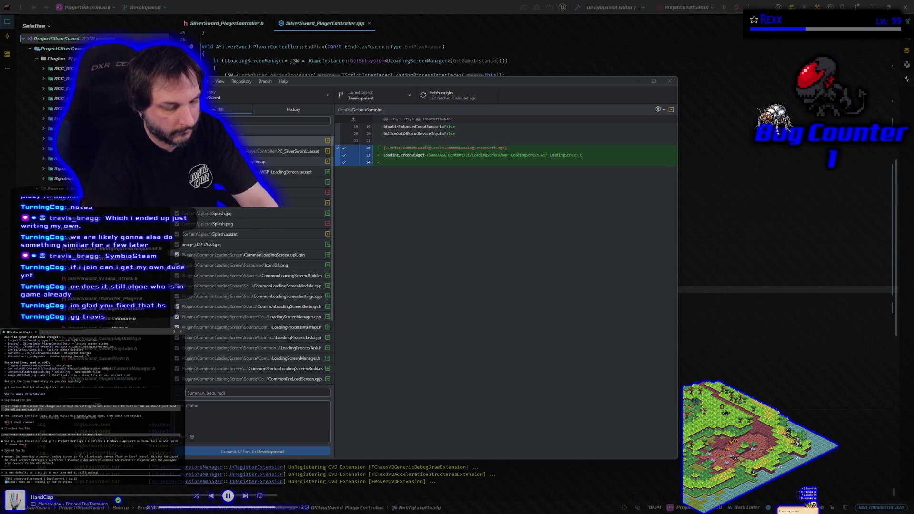
key("Return")
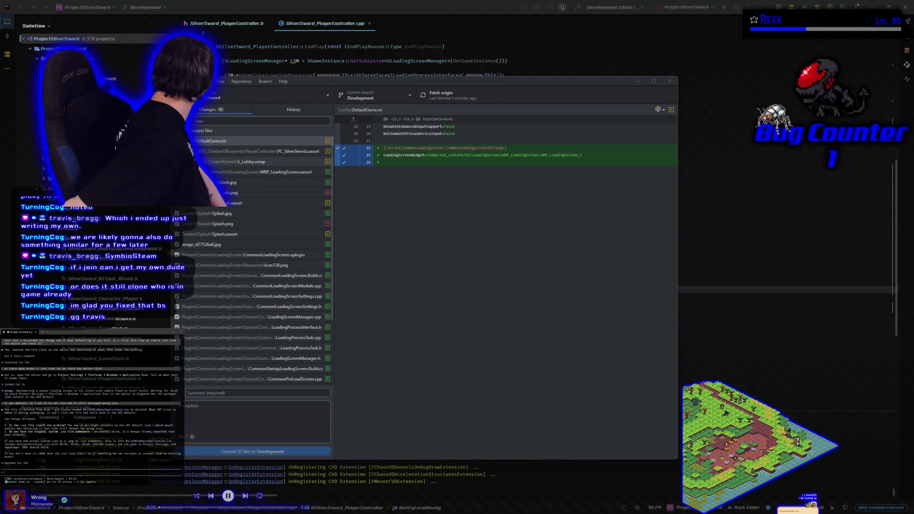
key("XF86AudioPlay")
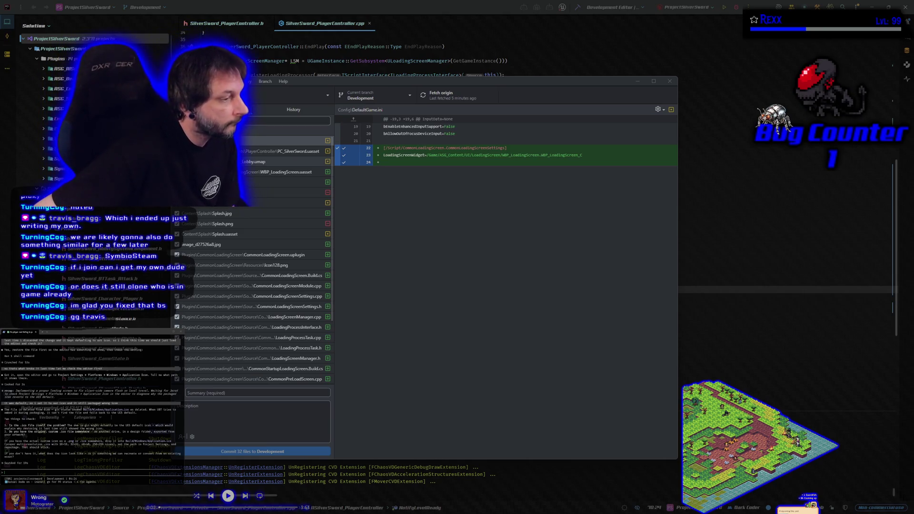
key("XF86AudioNext")
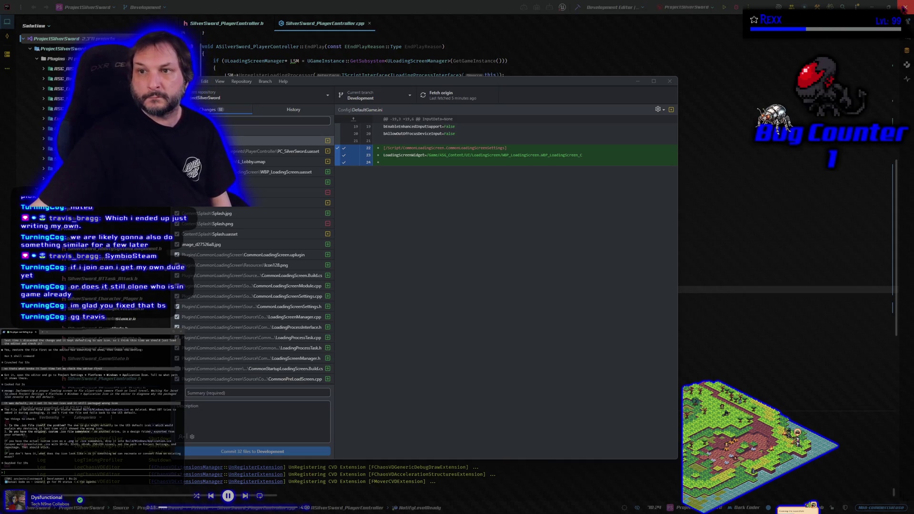
left_click(905, 8)
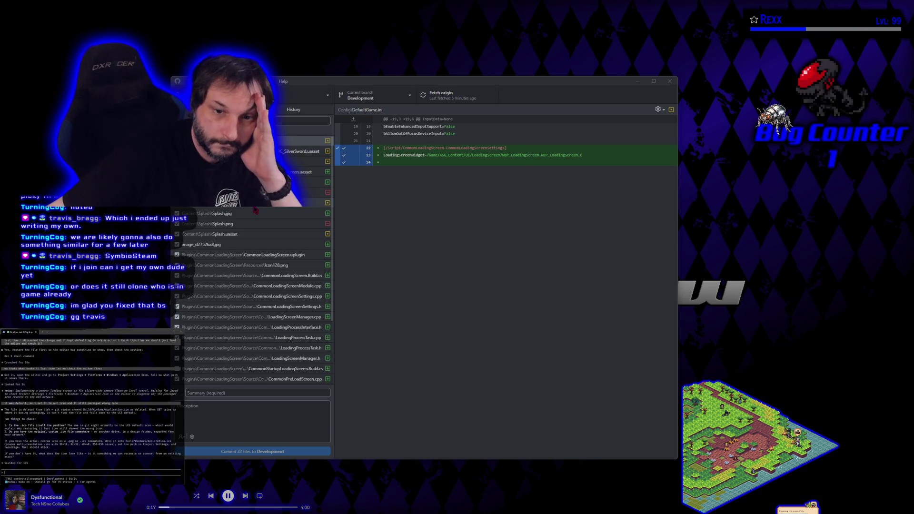
- Check the Changes list, minimize GitHub Desktop, and close the PowerShell window
scroll(256, 211, "down", 3)
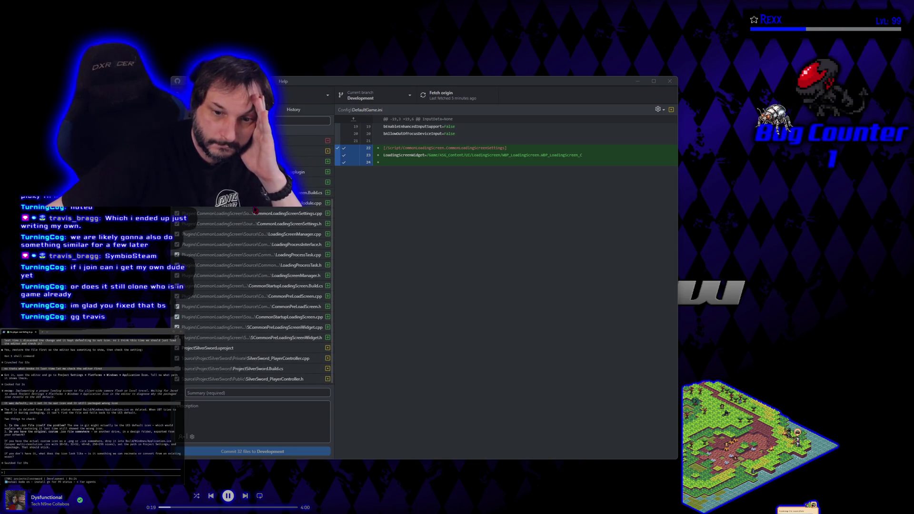
scroll(255, 210, "up", 3)
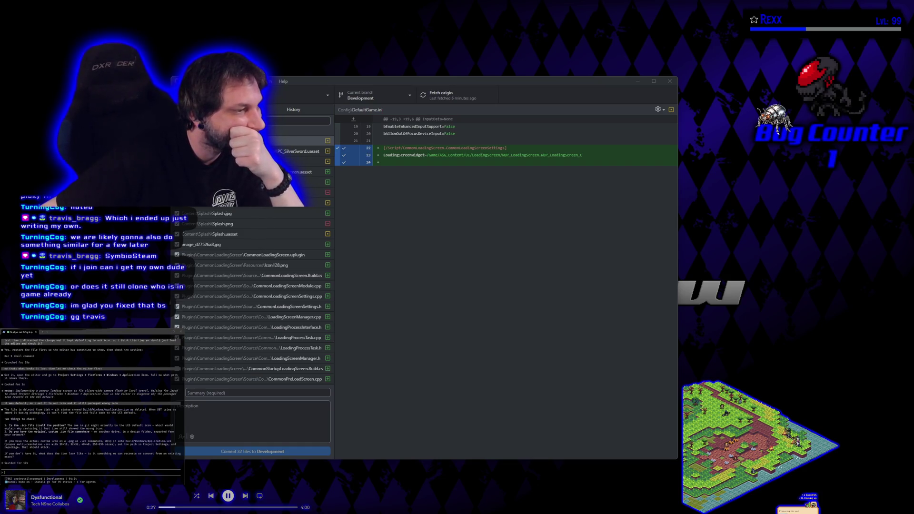
left_click(637, 81)
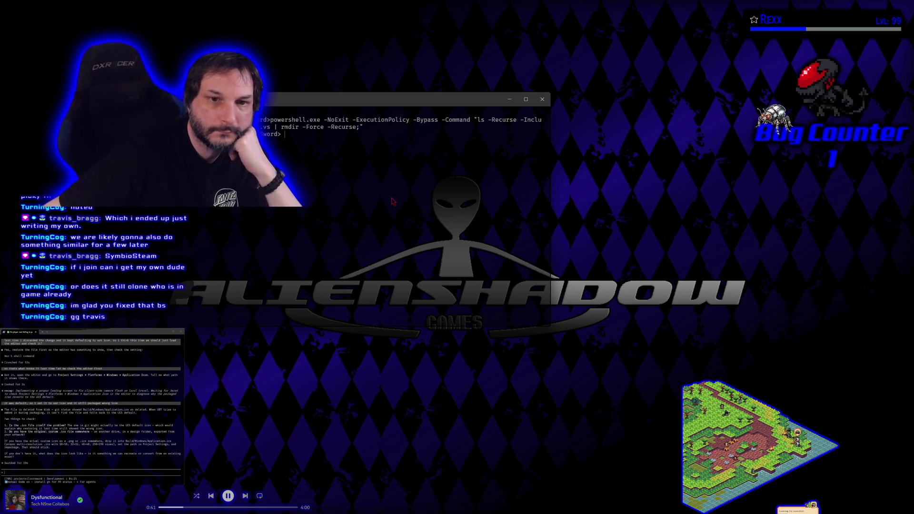
left_click(545, 99)
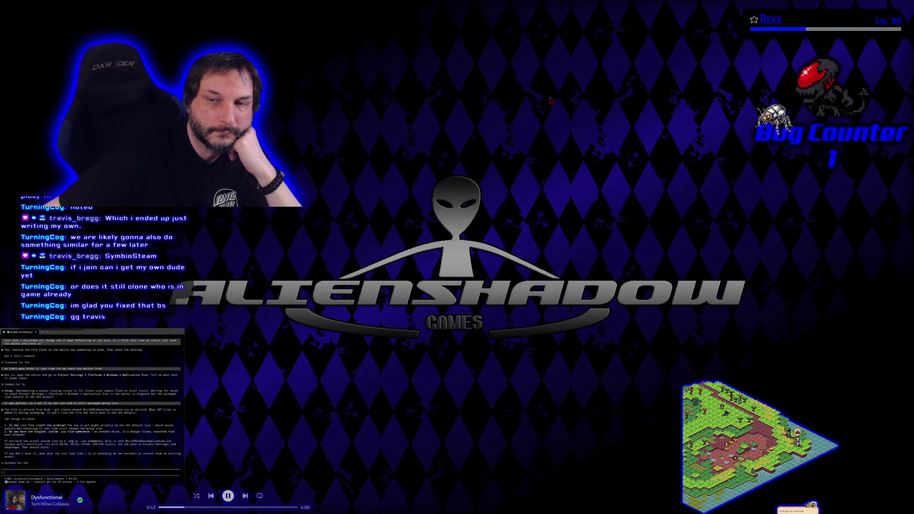
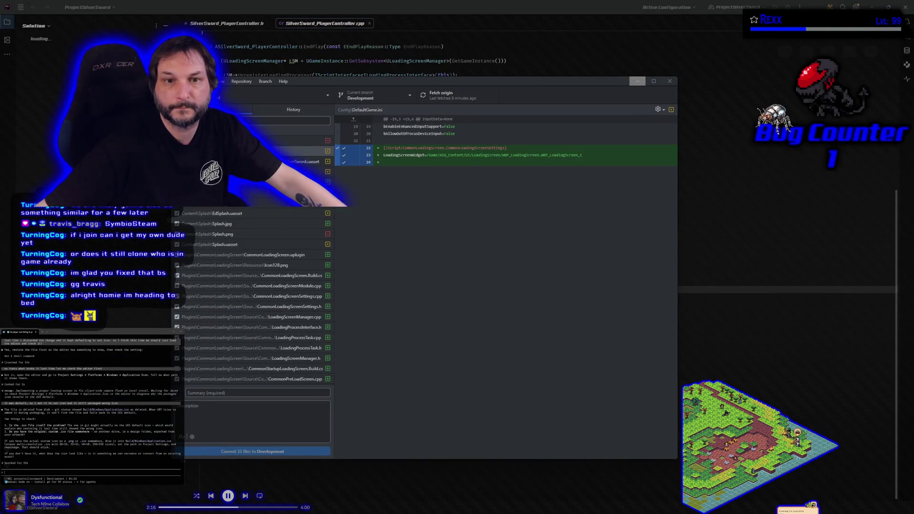
- Minimize GitHub Desktop to bring SilverSword_PlayerController.cpp back into view
left_click(637, 81)
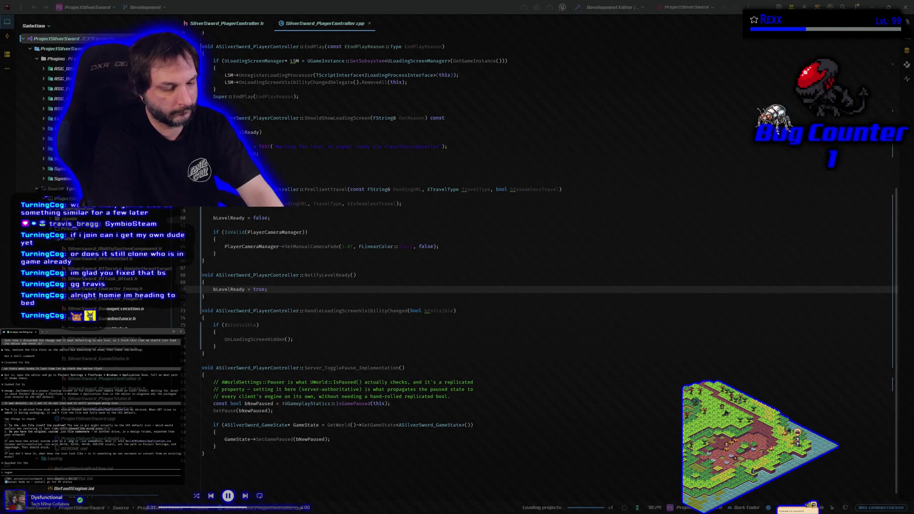
- Send the assistant the message ending 'it was deleting that file.'
type("it")
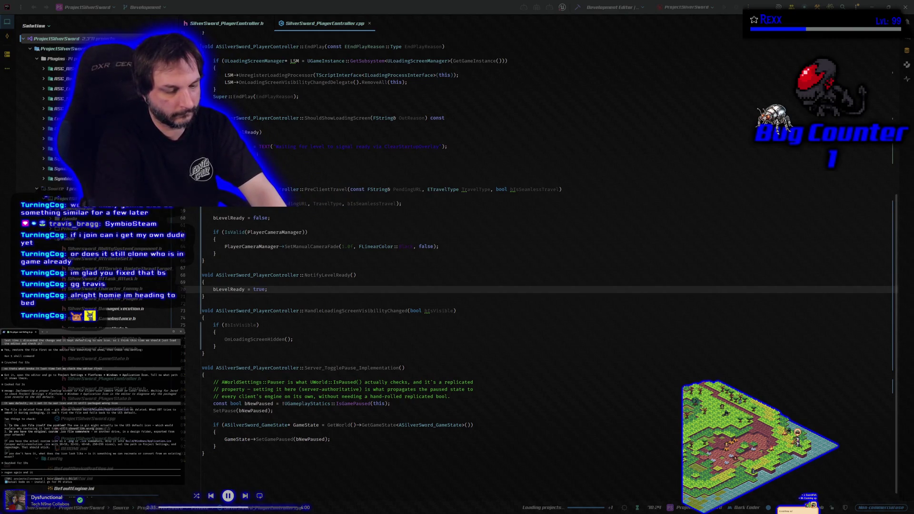
type(" was d")
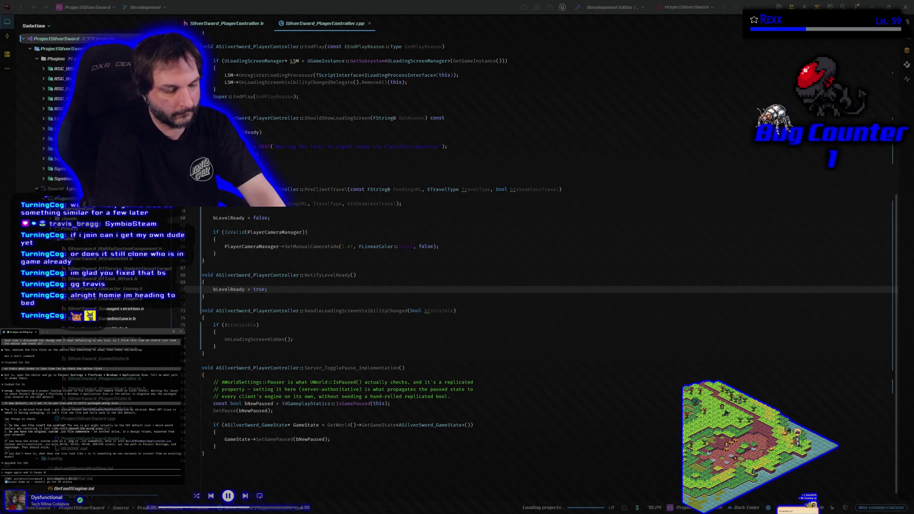
type("eleting that f")
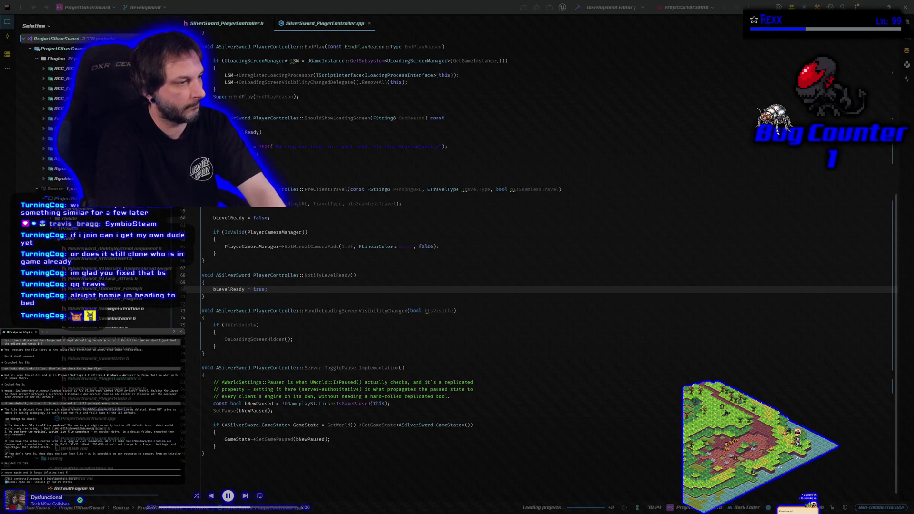
type("ile.")
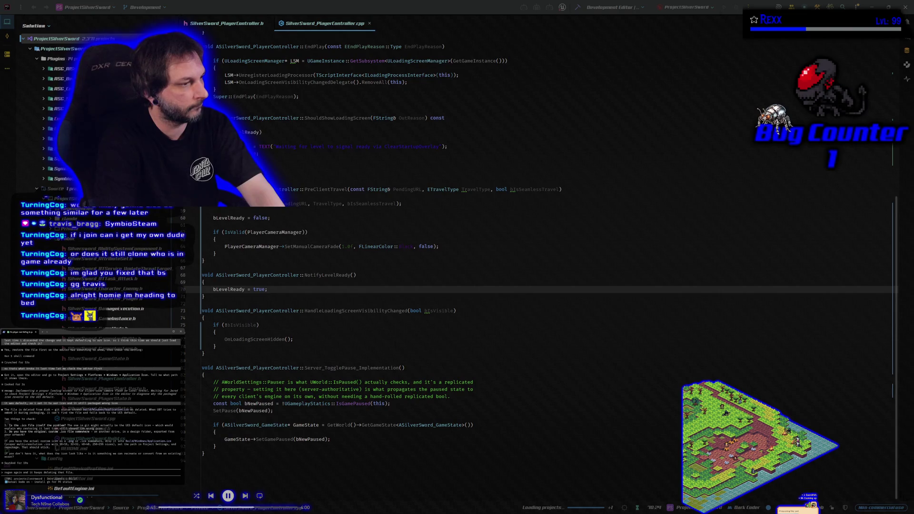
key("Return")
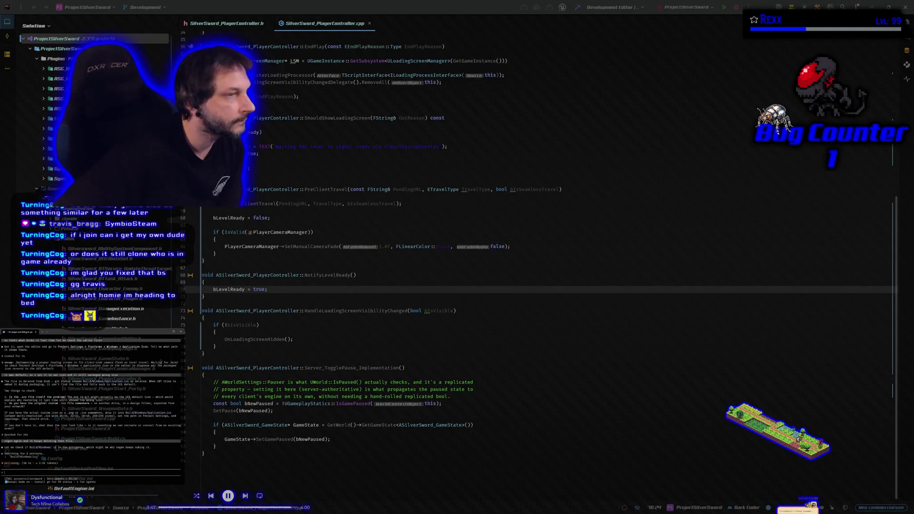
- Type 'its in the project somewhere can you find it' to the assistant and pause the music
type("its in the project somewhere can you find it")
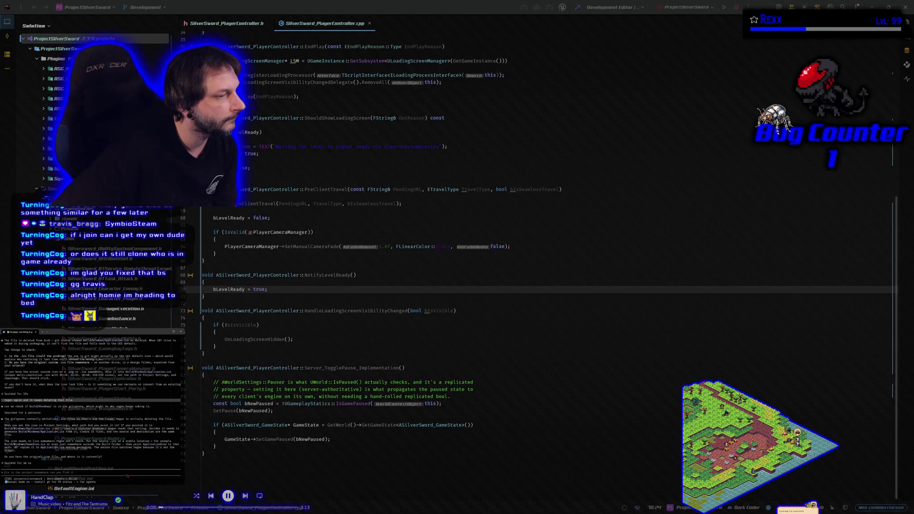
key("XF86AudioPlay")
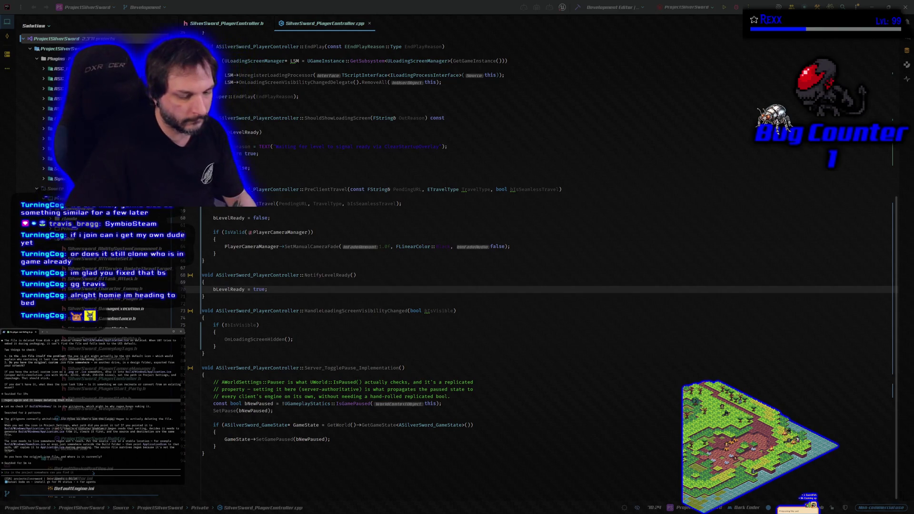
- Send the assistant a follow-up about the file being deleted before the regen
type("oh i think im deleting it before the regen")
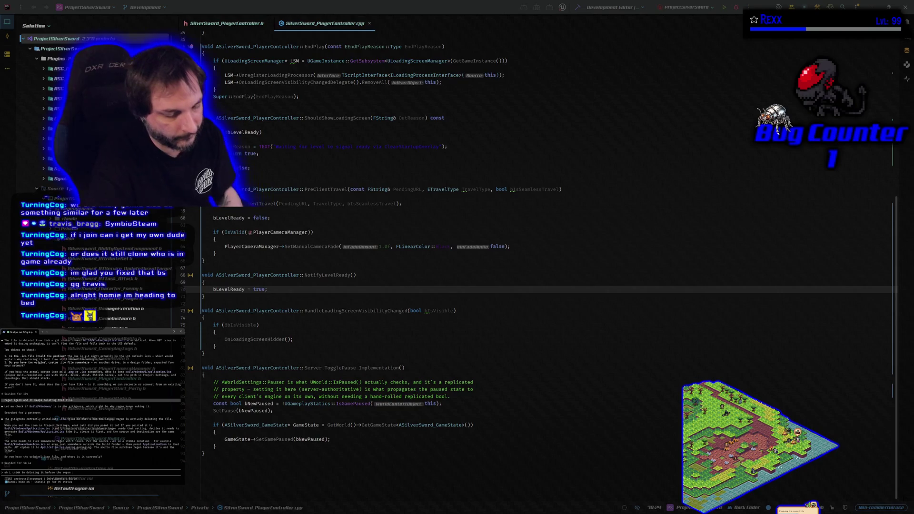
type("using resetbinaries.bat")
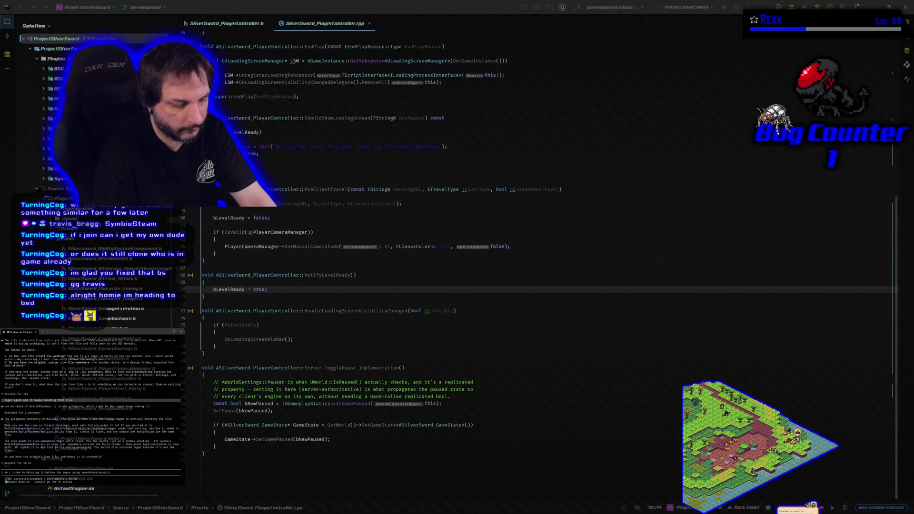
key("Return")
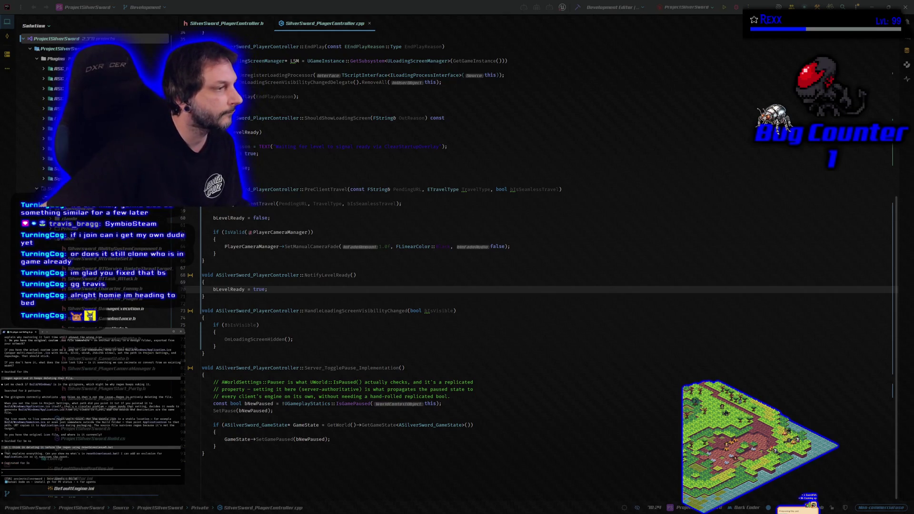
- Ask the assistant 'show me the bat file' with the pasted ResetBinaries .bat path
type("show me the bat file")
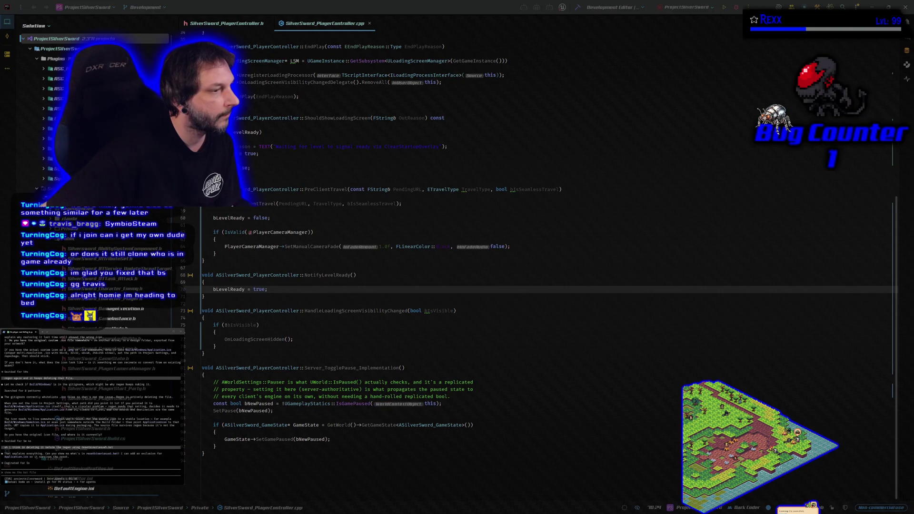
key("ctrl+v")
key("Return")
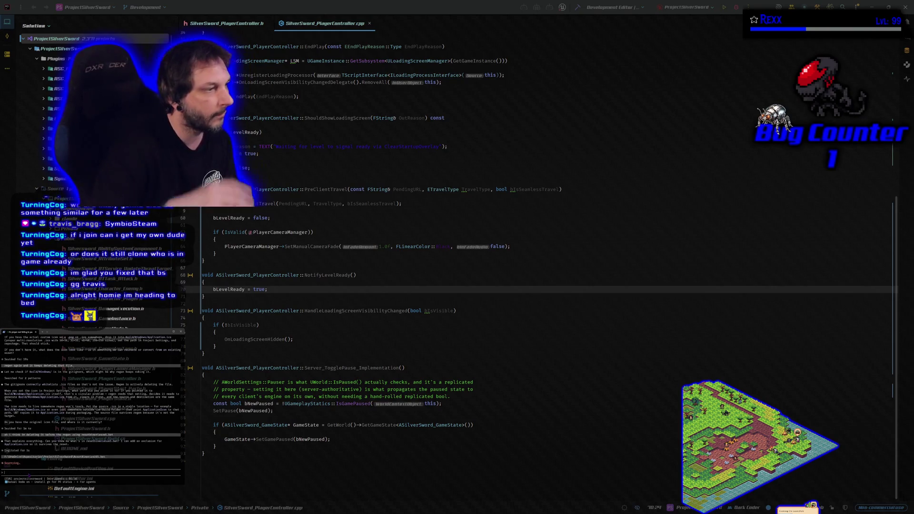